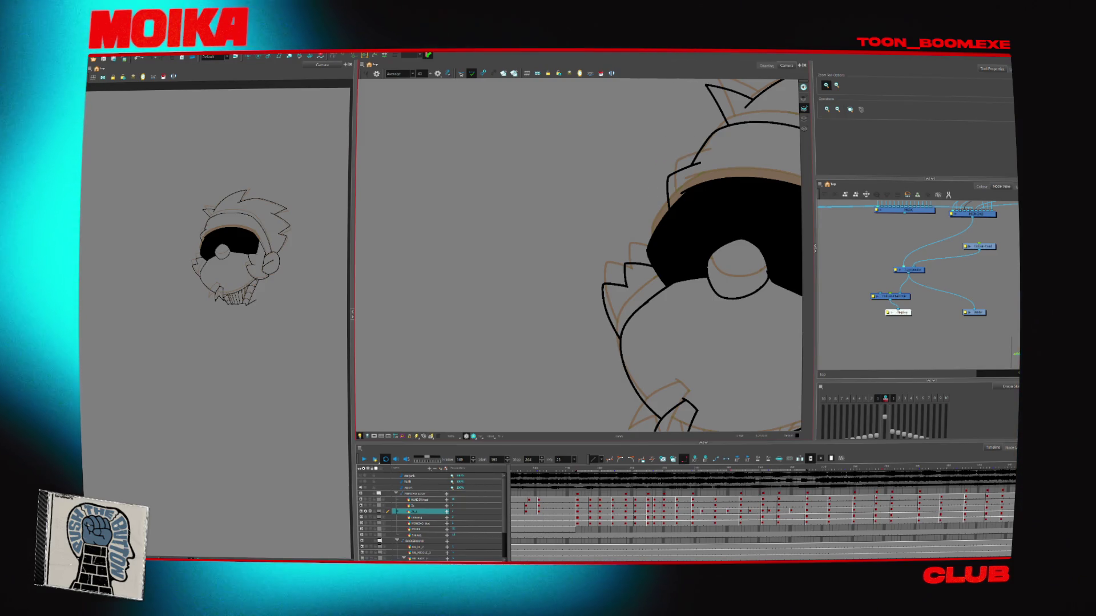
Play the onion-skinned head animation, stop at frame 205, and return to frame 1 in Camera view
key("Return")
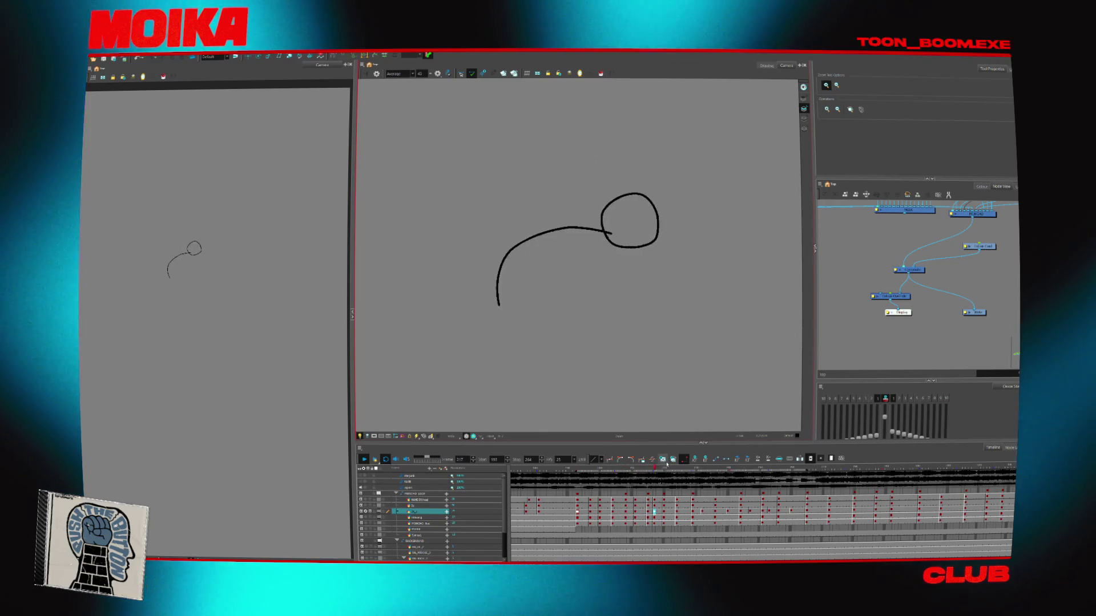
left_click(617, 471)
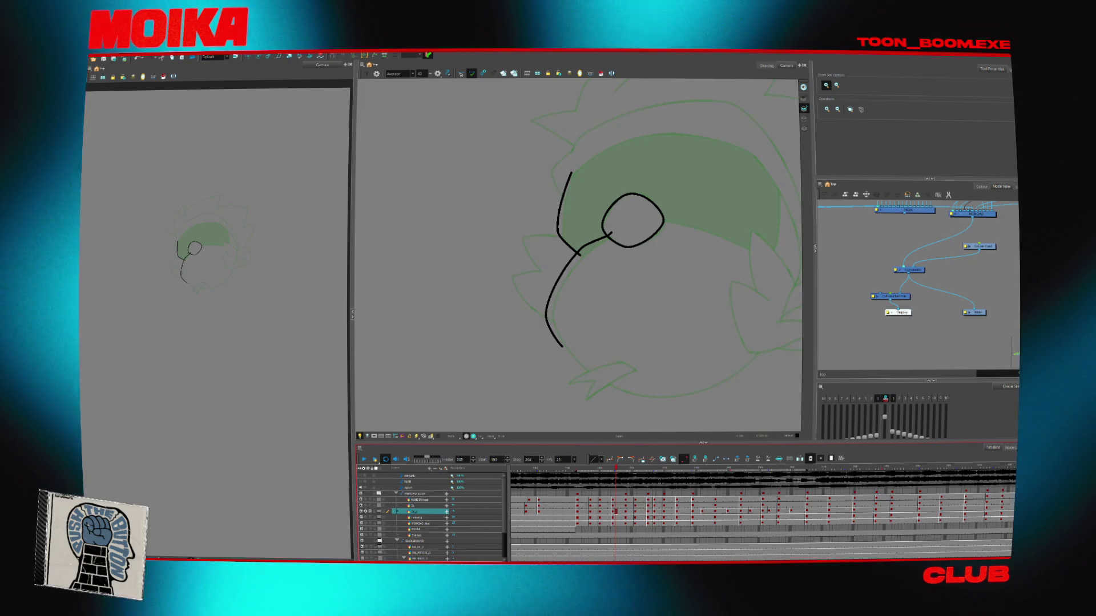
left_click_drag(533, 473, 501, 469)
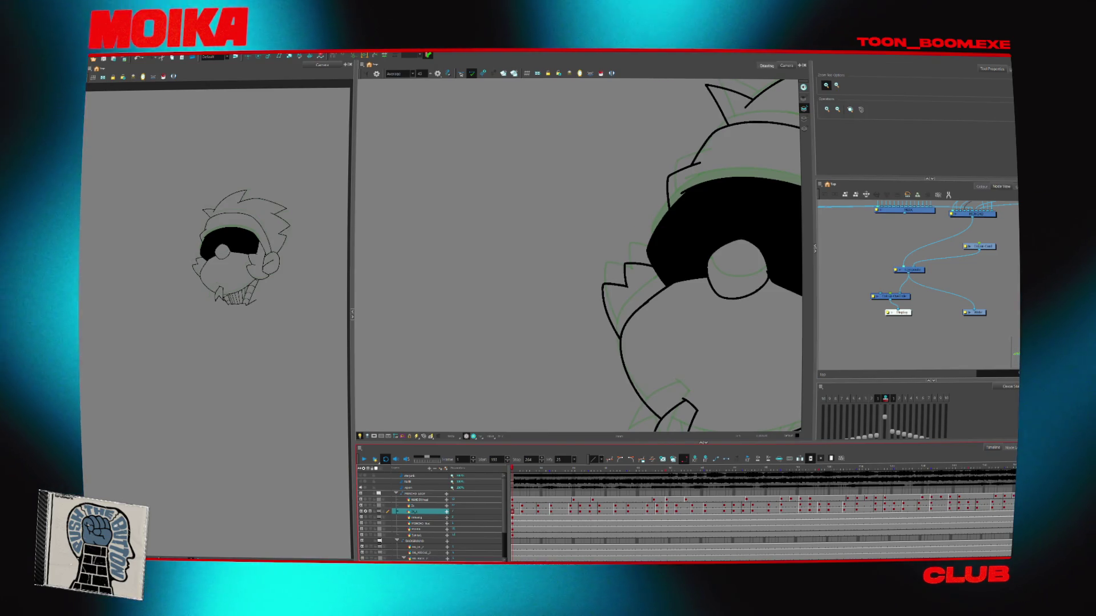
left_click(780, 67)
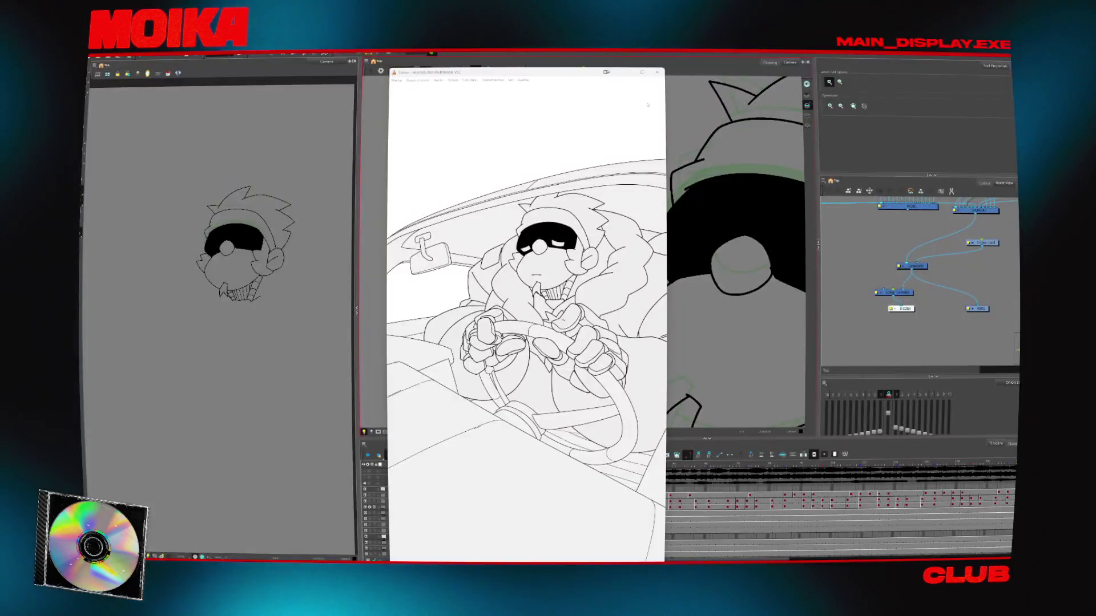
Watch the 9.mov car-scene reference full screen with volume raised, then close VLC
double_click(582, 150)
scroll(582, 150, "up", 3)
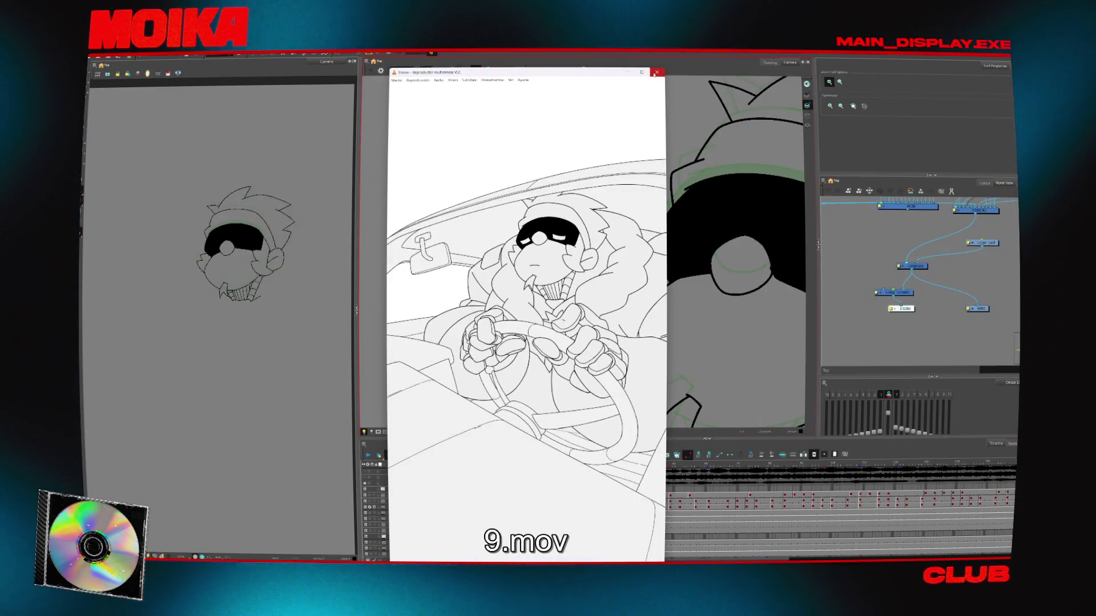
left_click(657, 72)
scroll(912, 228, "up", 2)
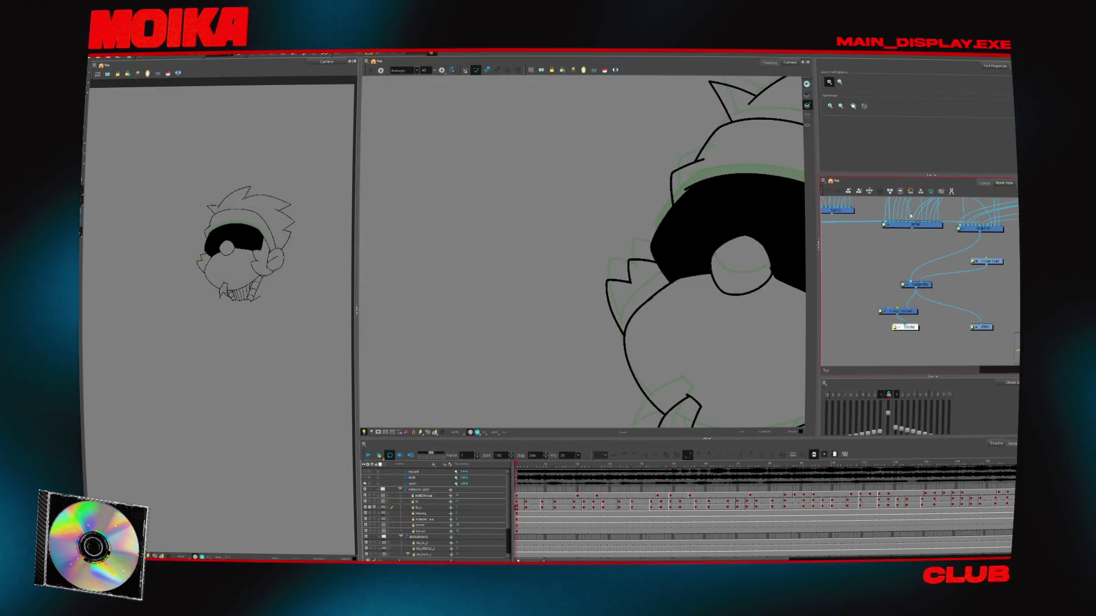
Detach the Colour node for colour fills, collapse BACKGROUND and MOMOKO_LOOP, and hide MOMOKO_LOOP
left_click(905, 282)
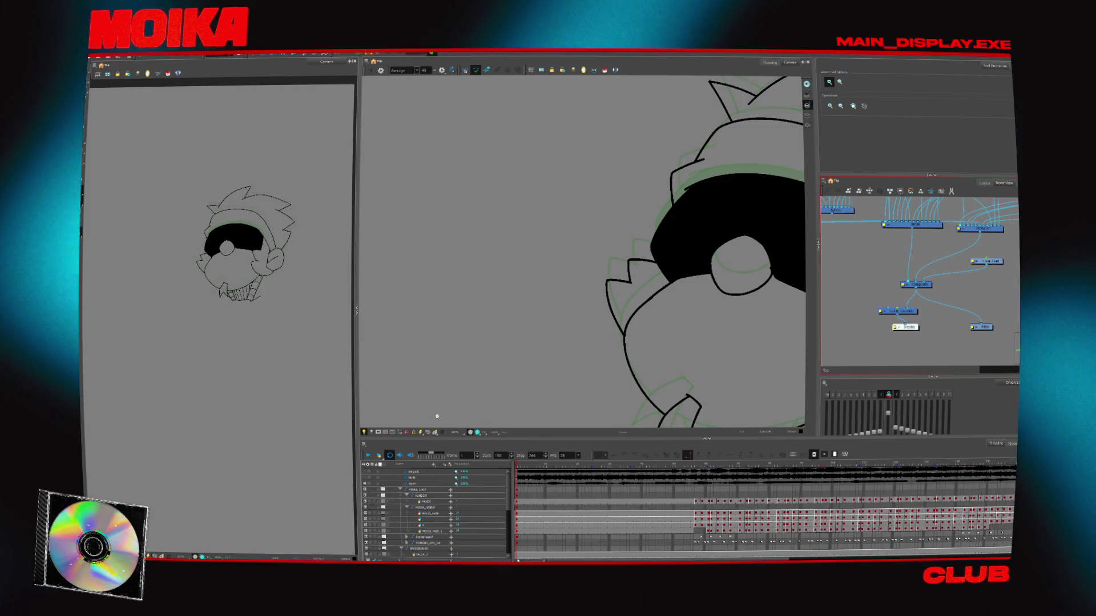
left_click_drag(913, 314, 888, 309)
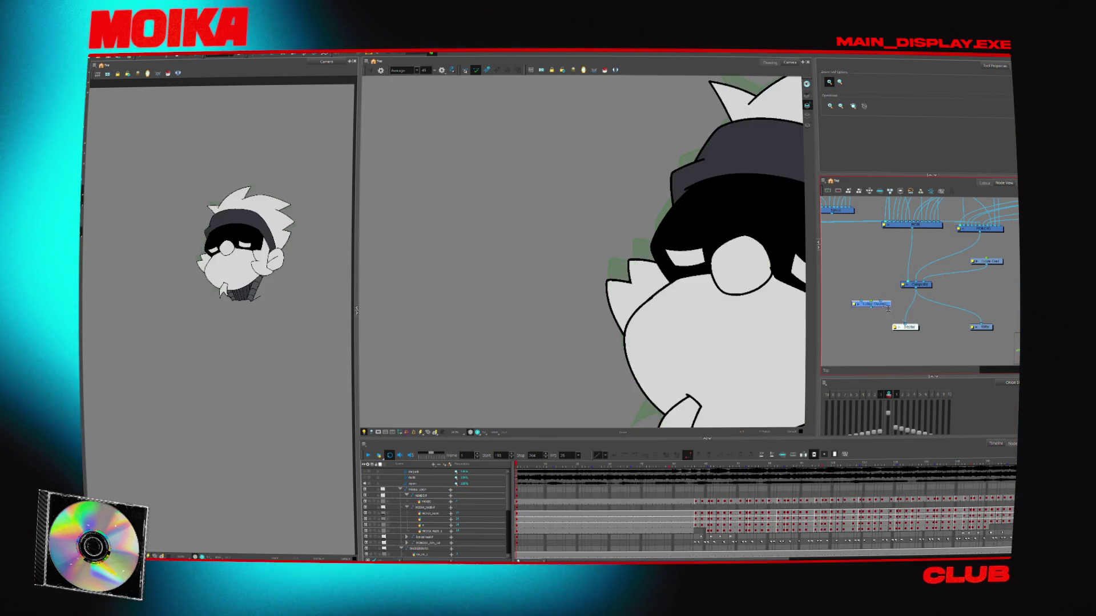
scroll(404, 513, "down", 3)
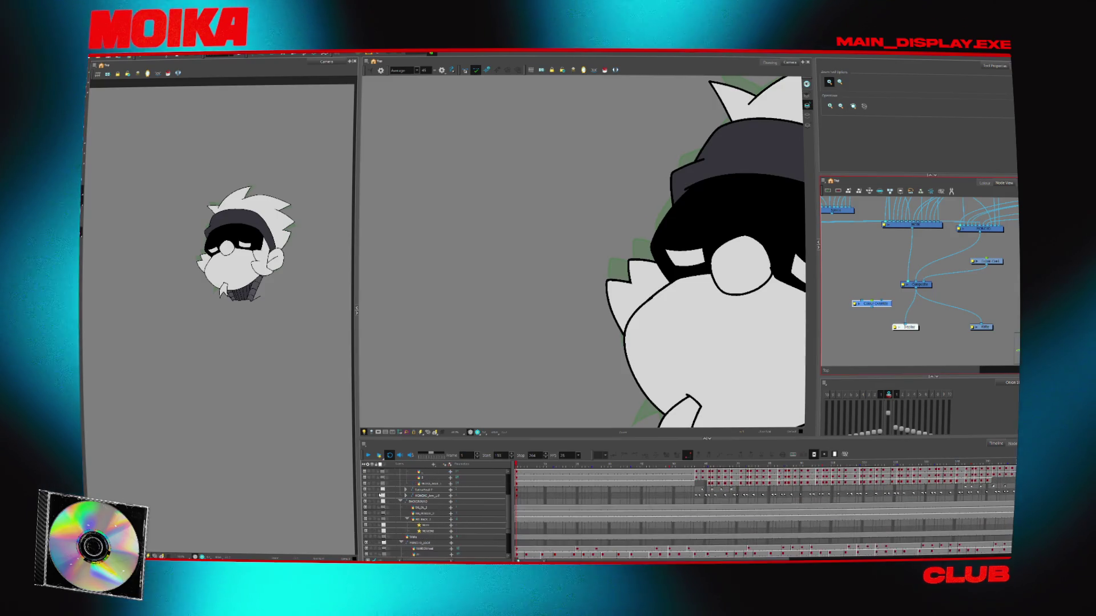
left_click(401, 501)
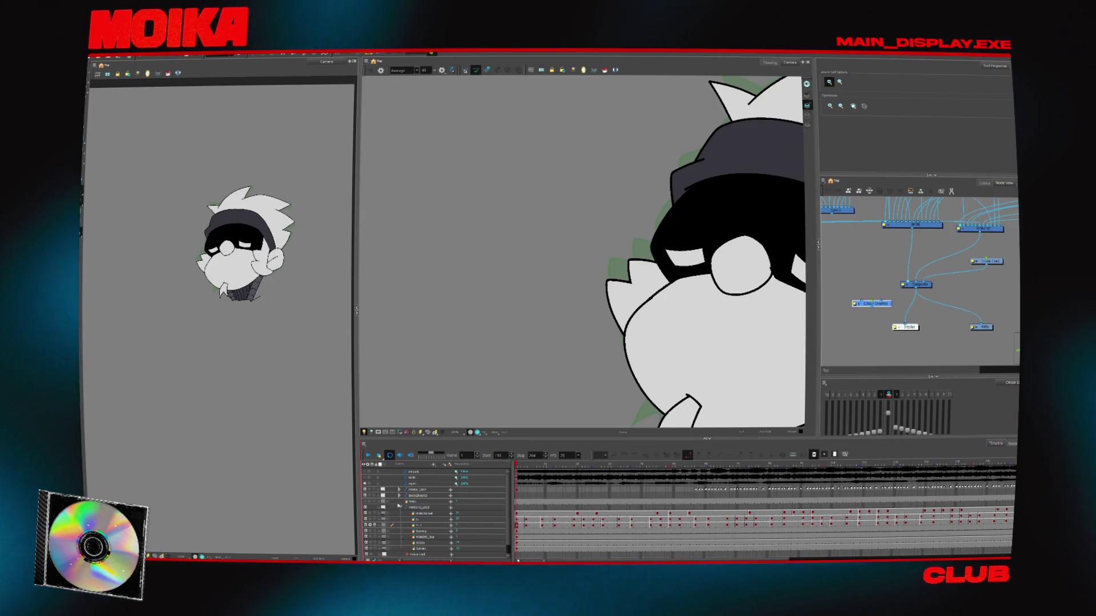
left_click(399, 508)
left_click(365, 507)
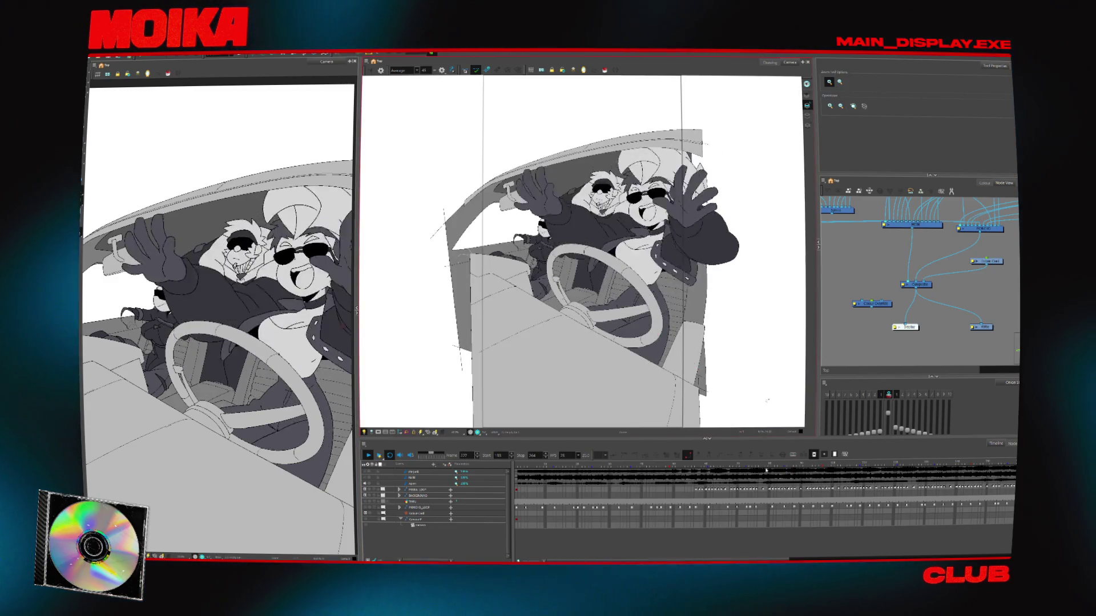
Restart the coloured car shot from frame 1 zoomed on the drivers, stopping at frame 234
left_click(754, 465)
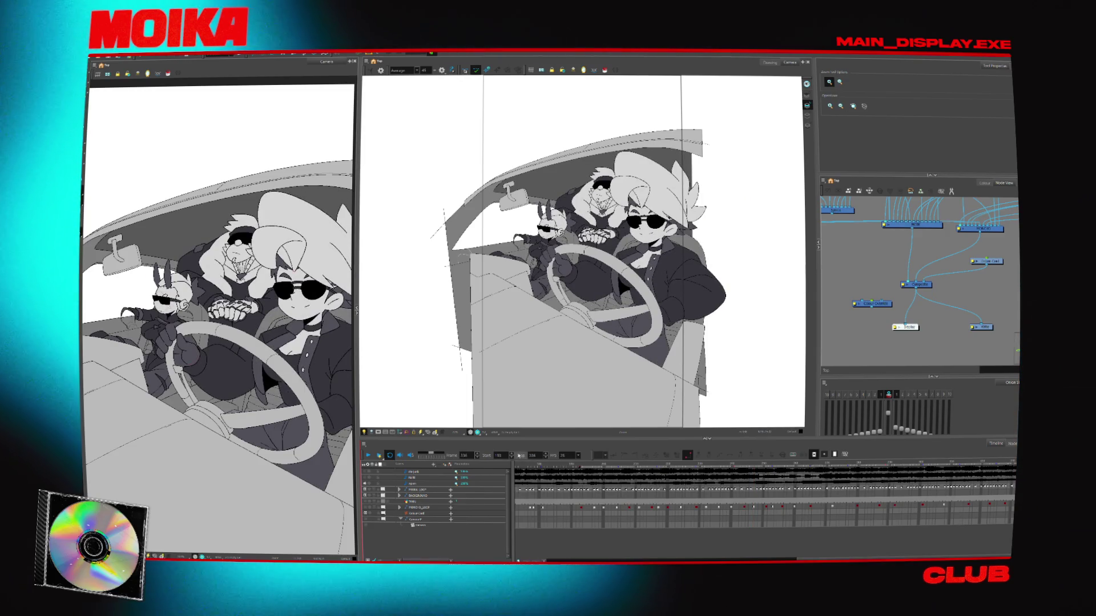
key("Home")
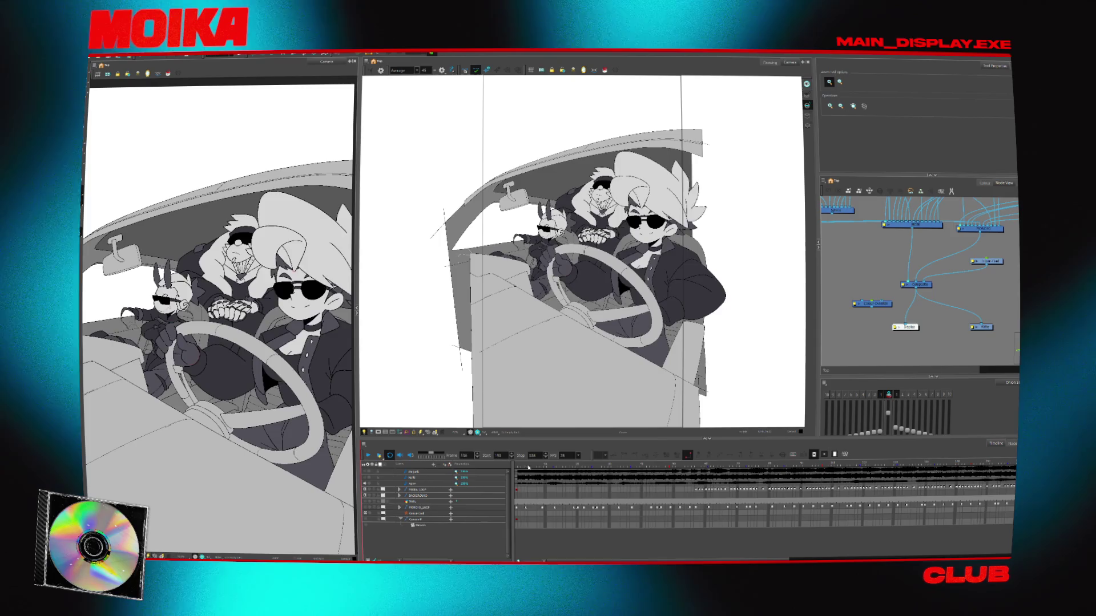
scroll(631, 263, "up", 2)
scroll(631, 263, "up", 2)
scroll(631, 263, "up", 2)
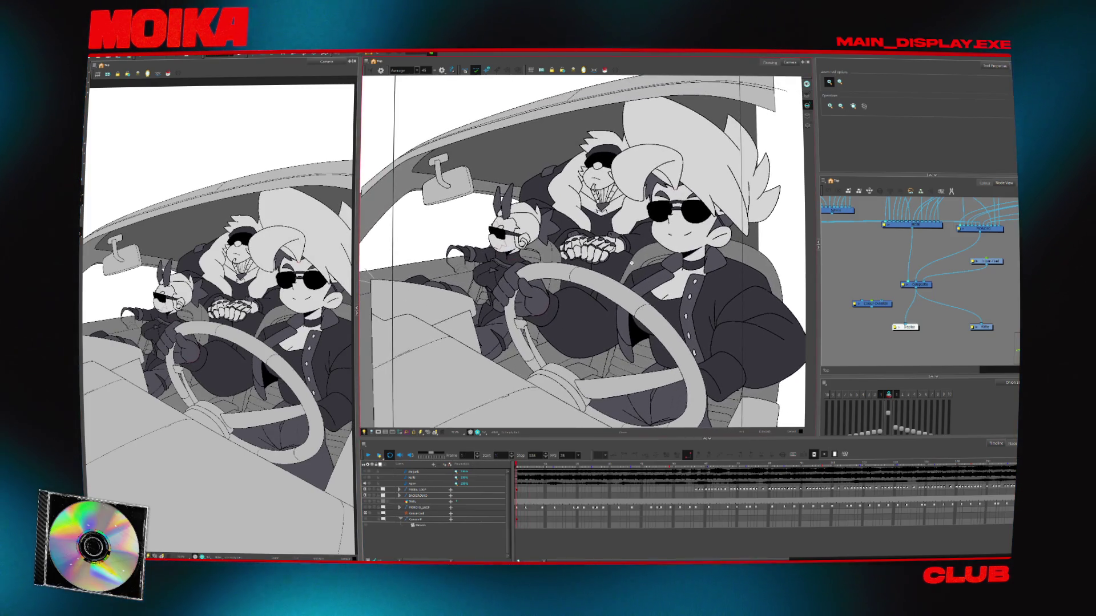
left_click(368, 455)
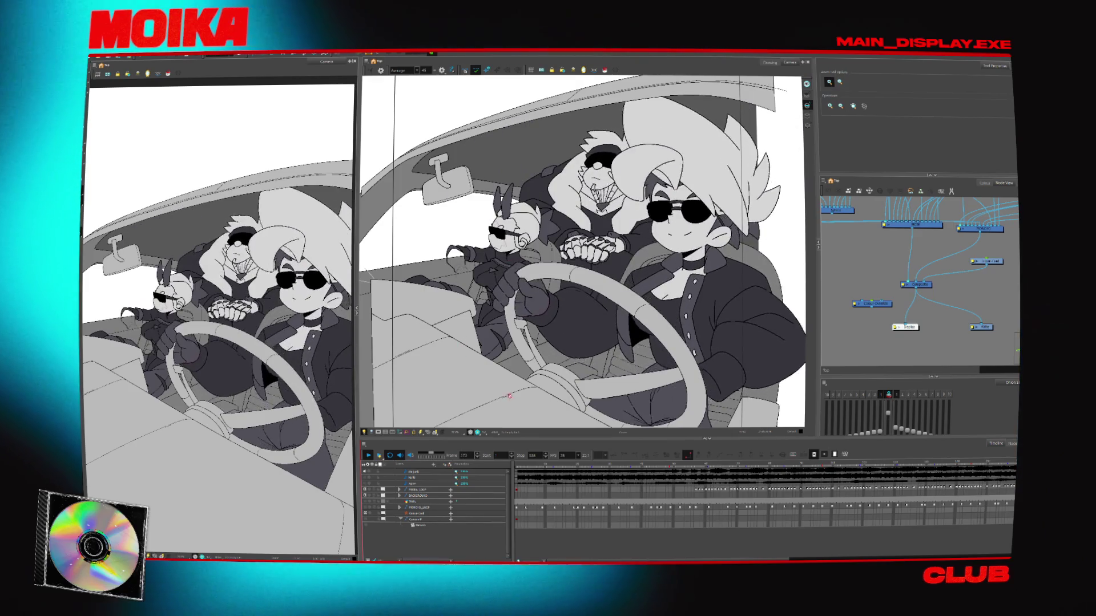
left_click(712, 471)
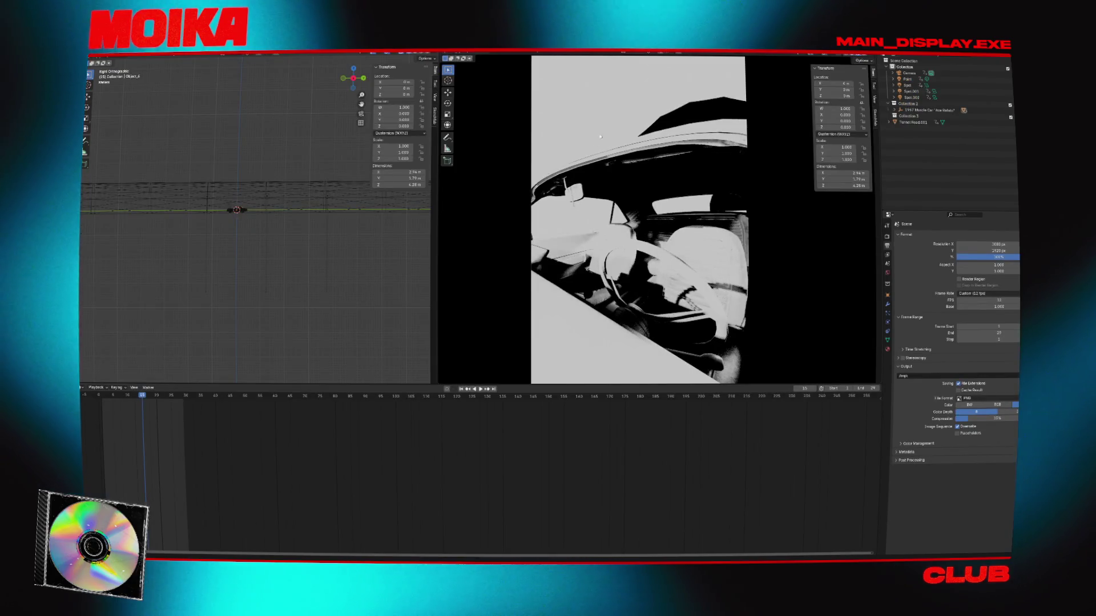
Preview the camera animation maximized with textures through the scene camera, stopping at frame 25
left_click(849, 57)
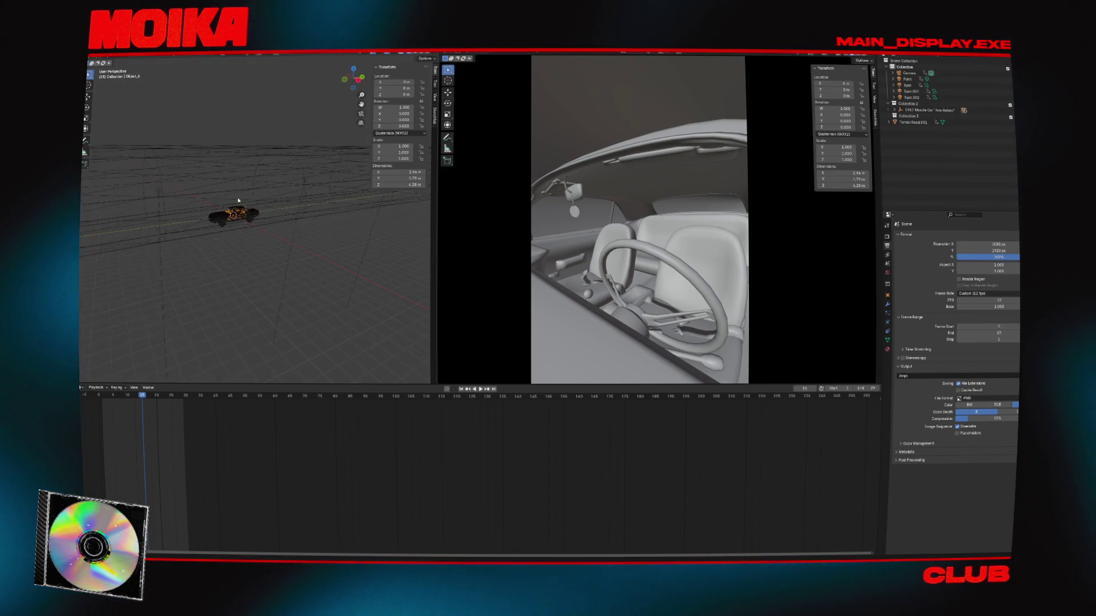
key("KP_0")
key("shift+z")
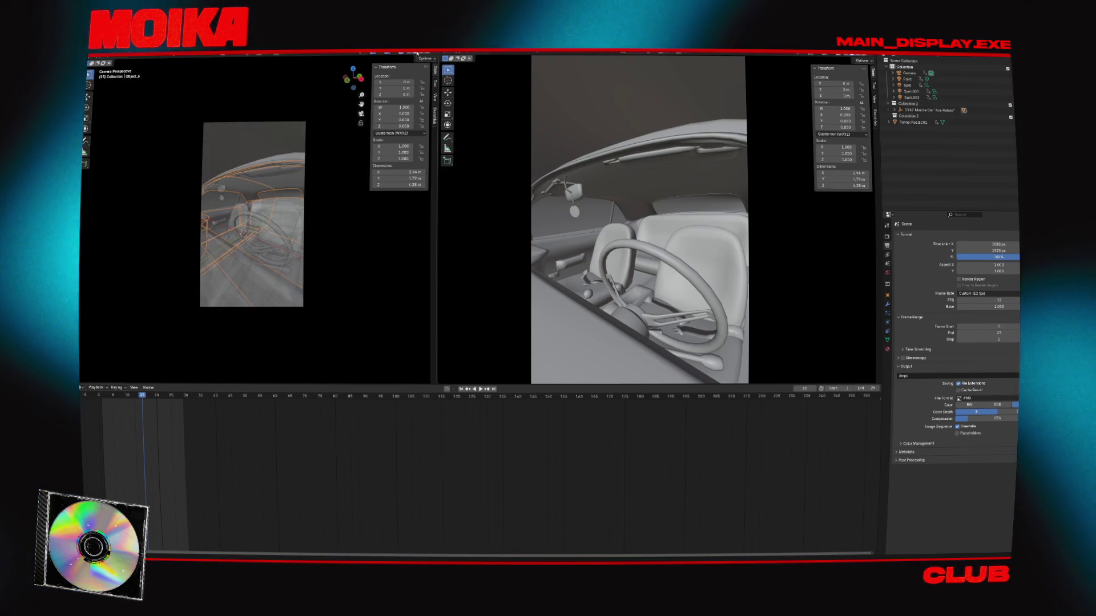
key("ctrl+space")
key("space")
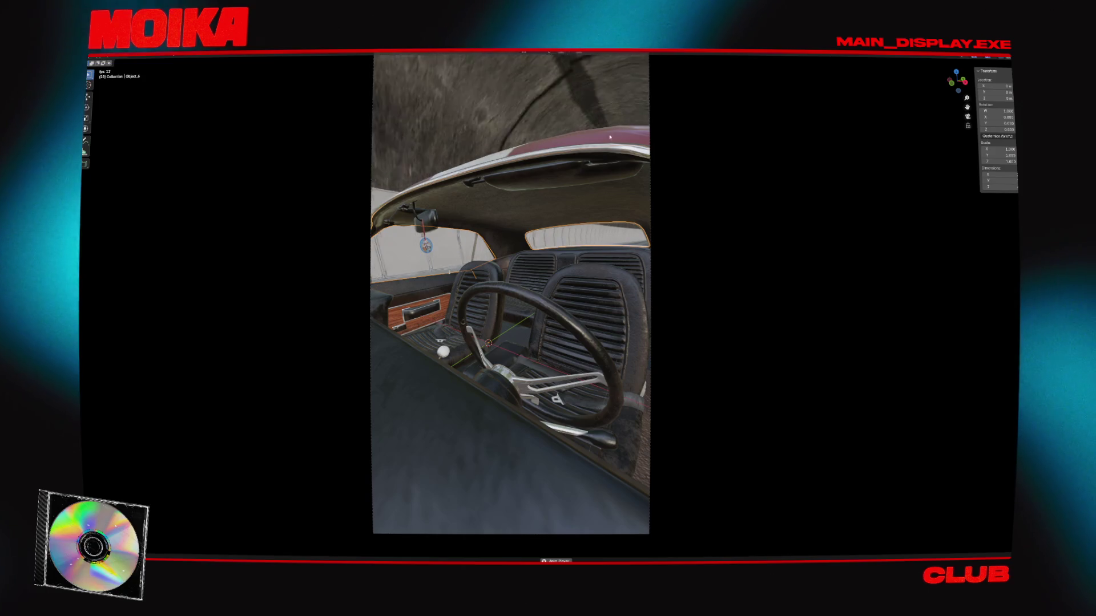
key("space")
Try rotating a dashboard part, cancel it, and close Blender without saving
left_click(593, 312)
key("r")
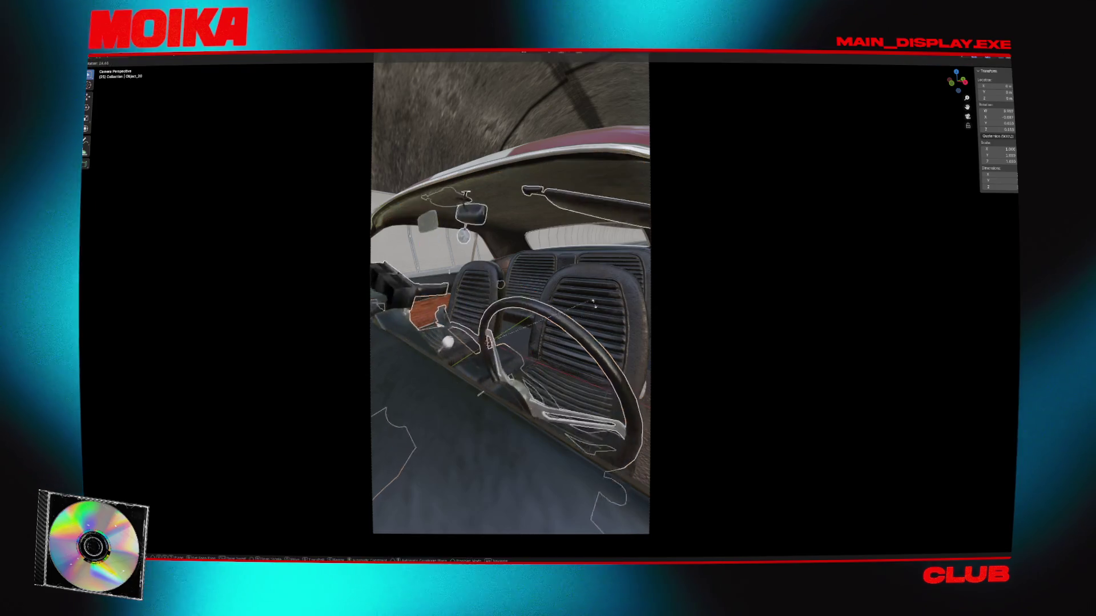
key("Escape")
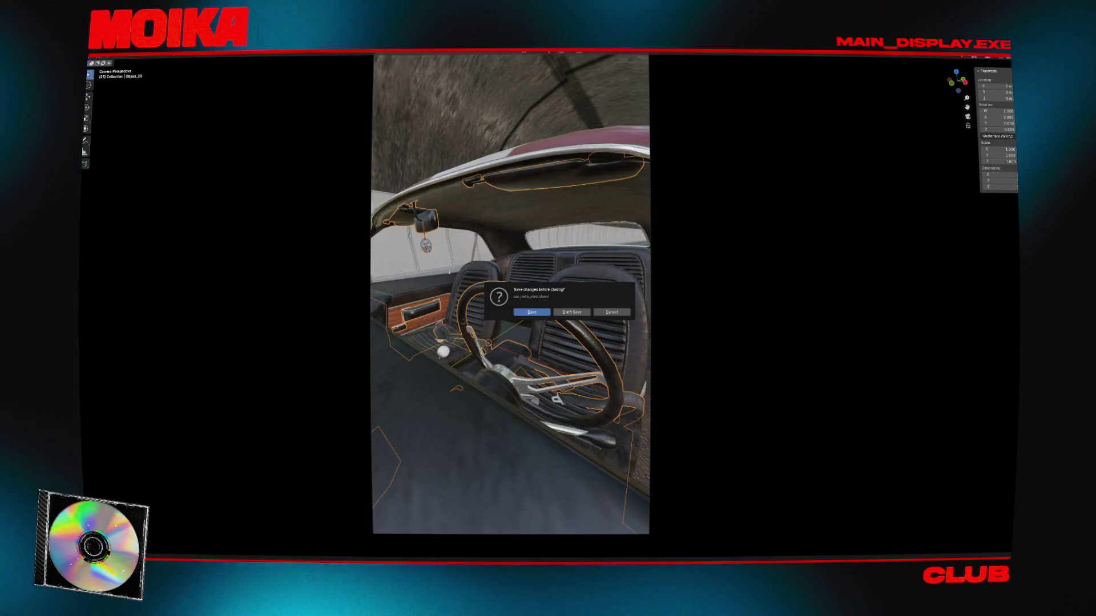
left_click(566, 313)
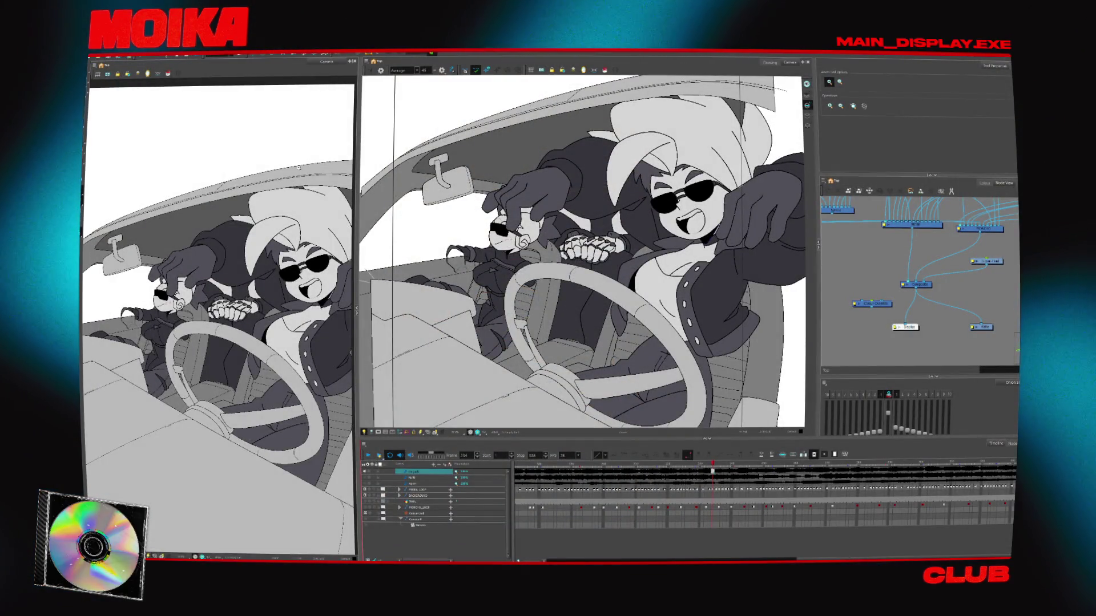
Disconnect the characters from the Composite, select Colour-Override, expand PARROT, and go to frames 191 and 194
key("alt+s")
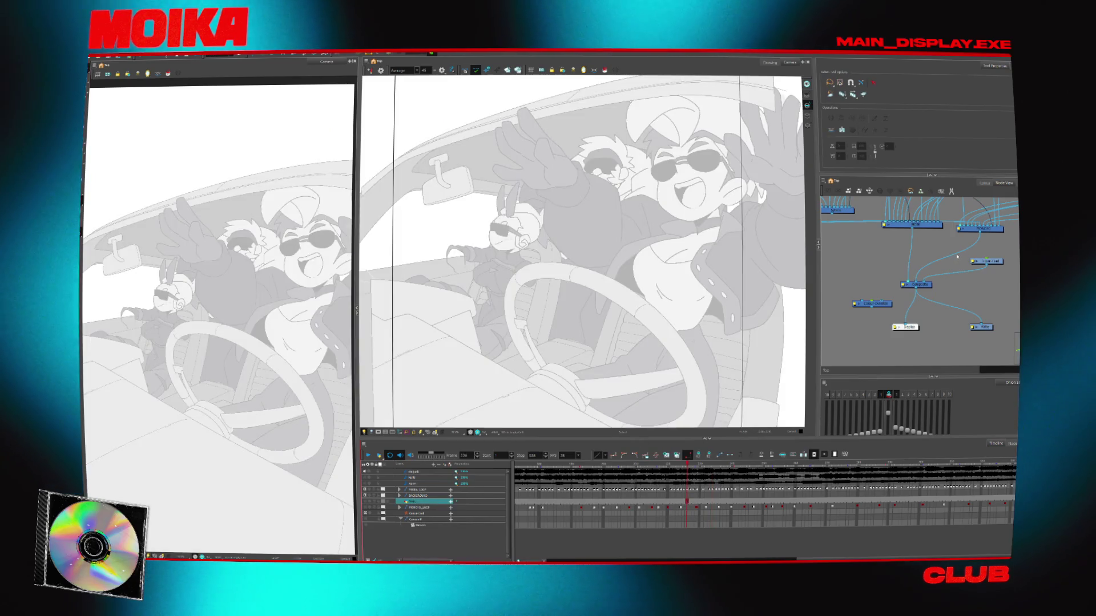
left_click_drag(913, 282, 906, 271)
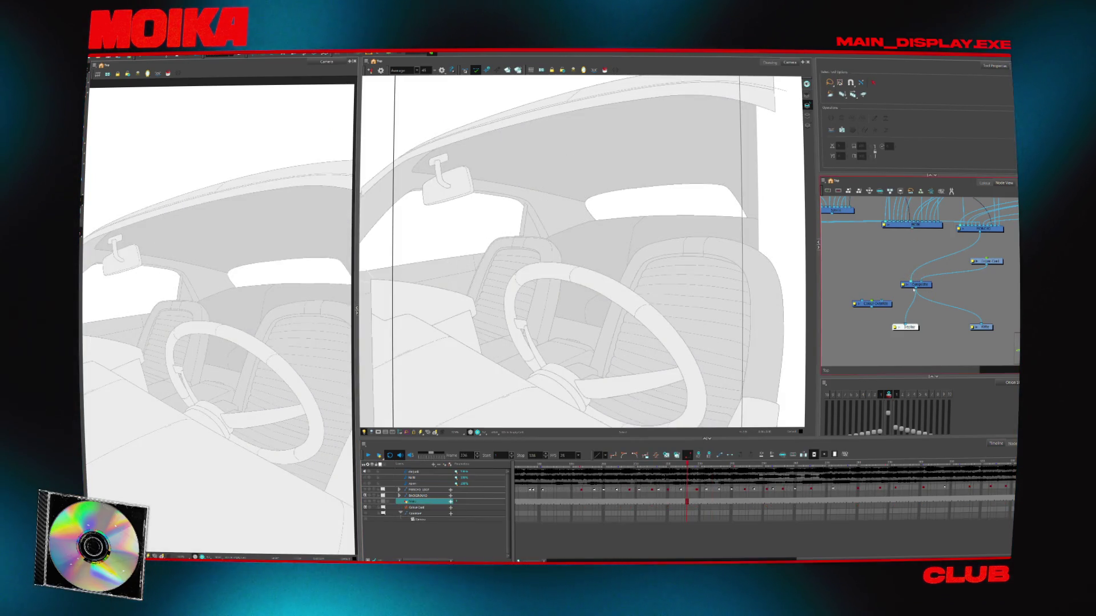
left_click(887, 304)
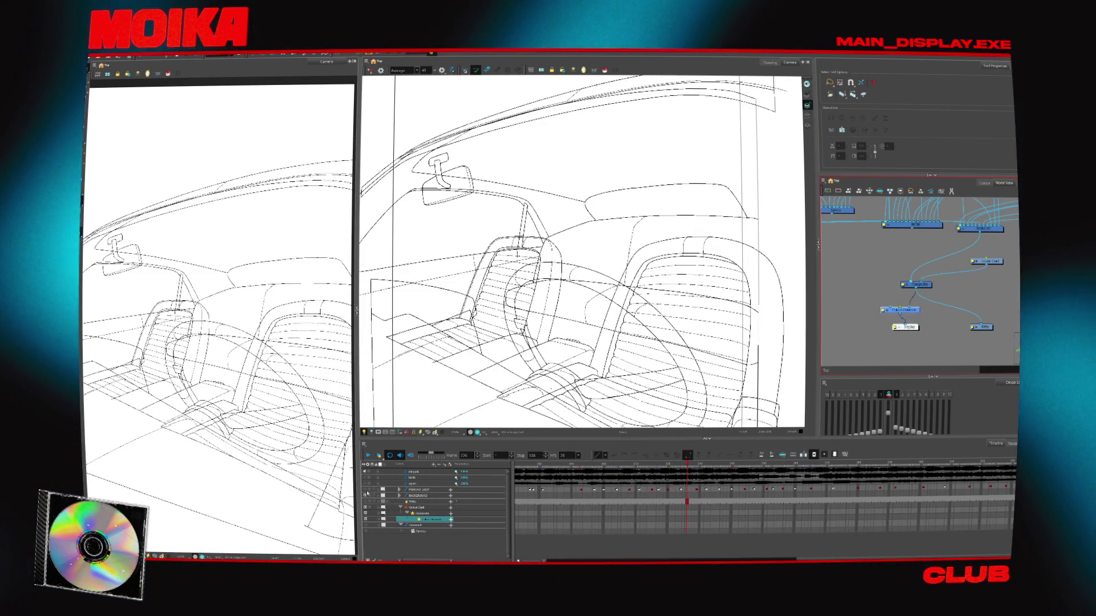
left_click(399, 490)
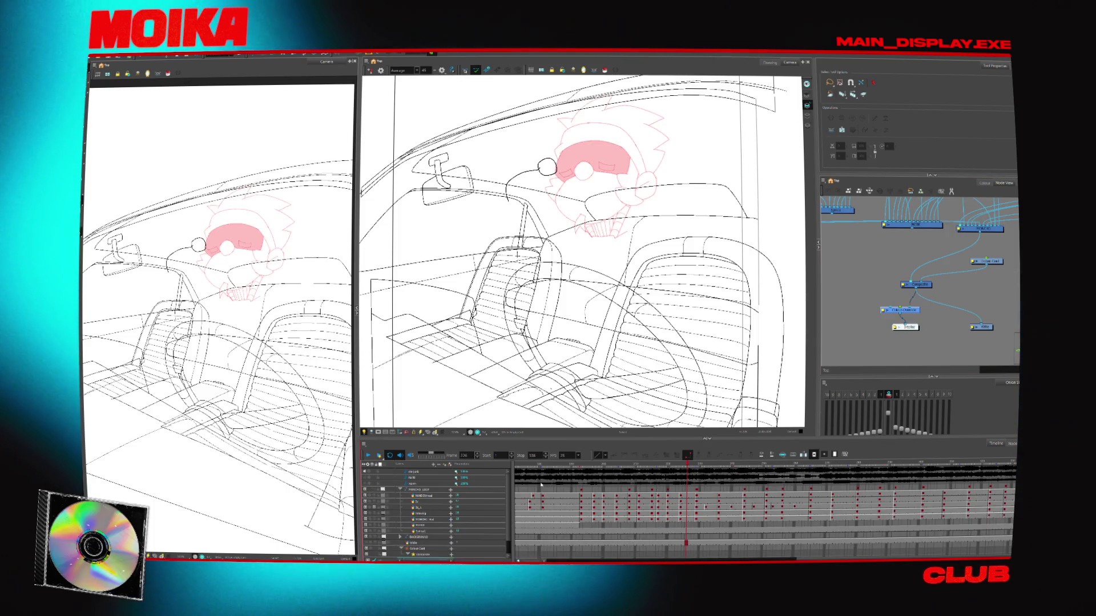
left_click(574, 501)
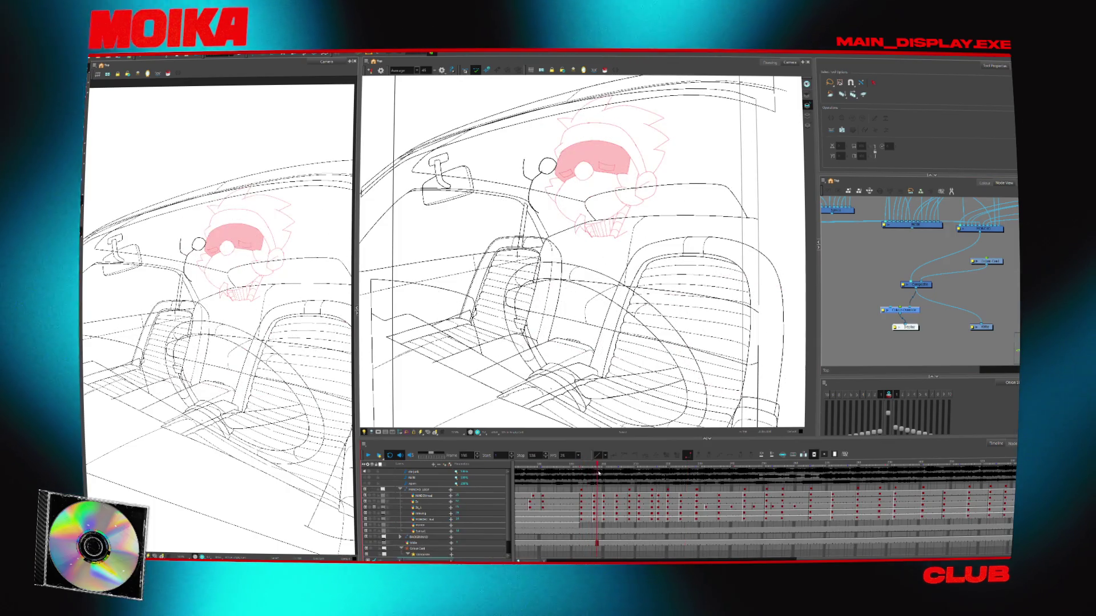
left_click(584, 501)
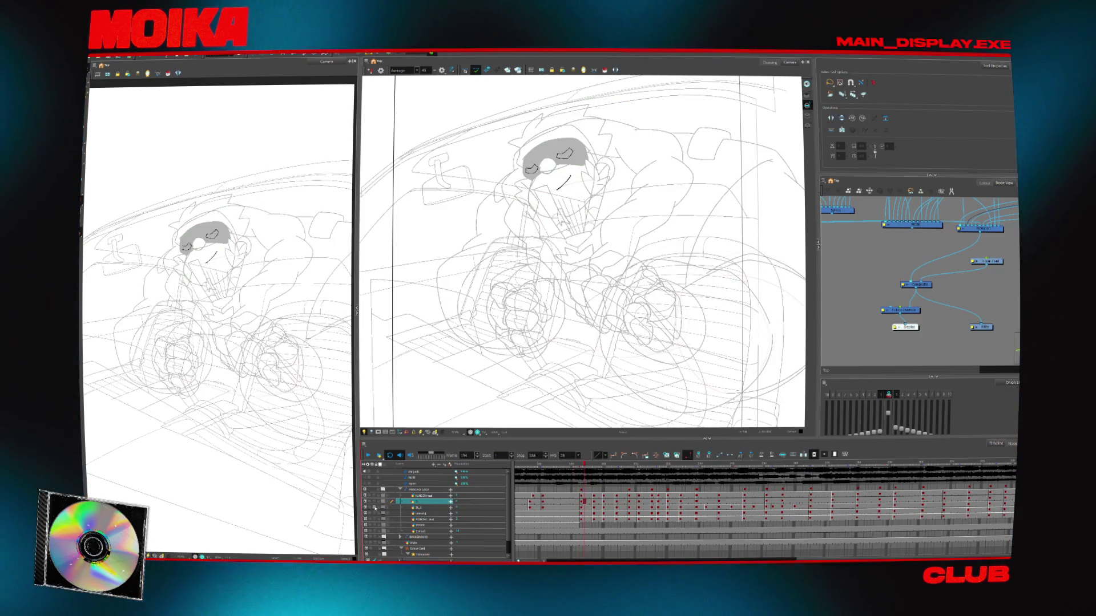
Flip through frames 194-197, centre the sketch, reveal the rough heads, and play the animation
left_click_drag(583, 501, 589, 503)
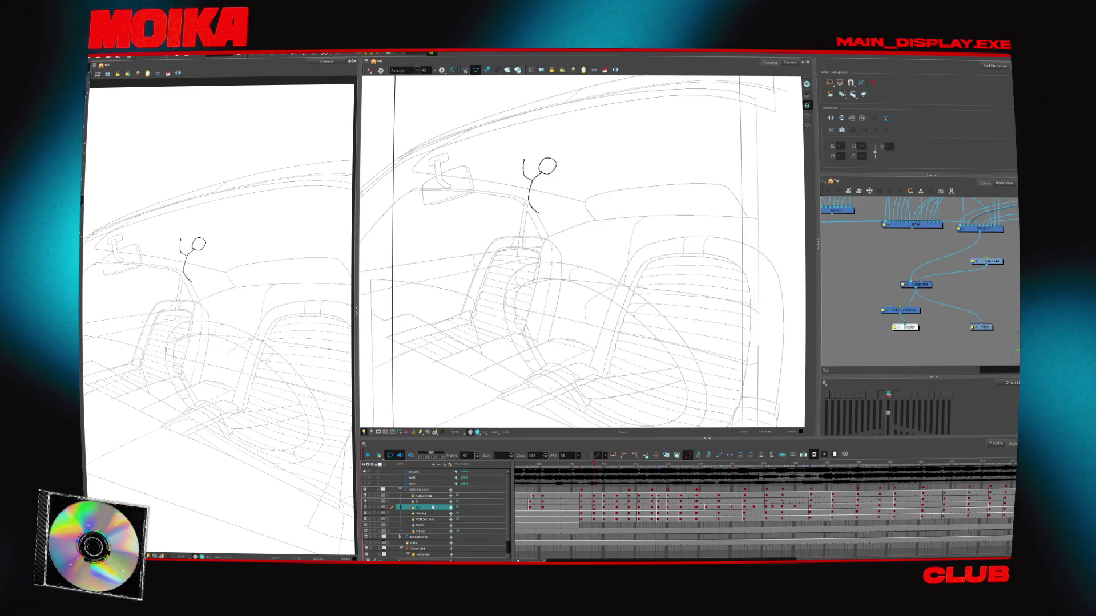
key("2")
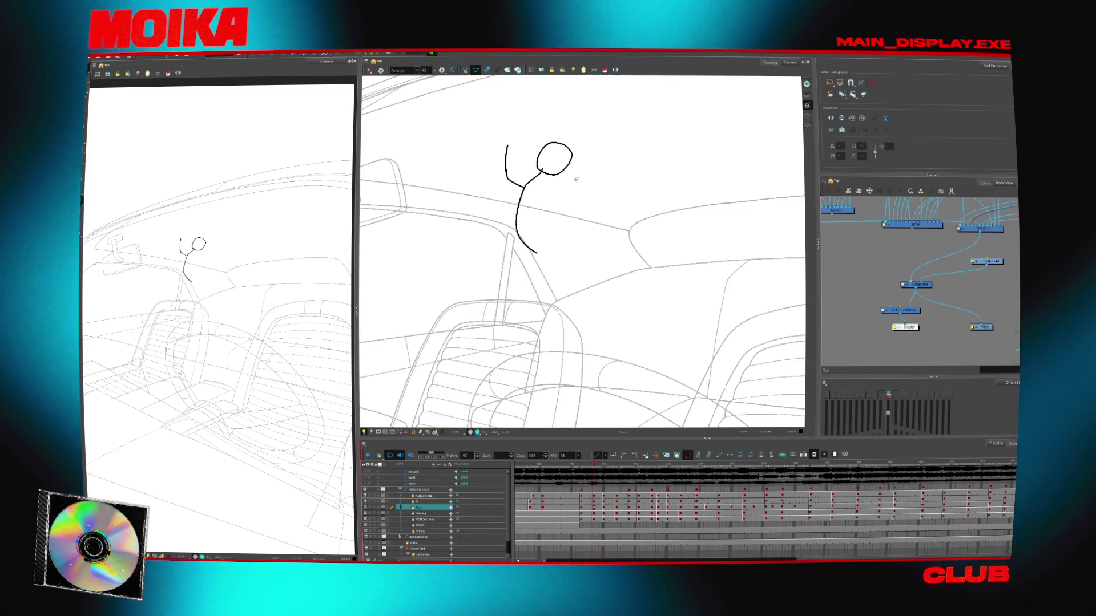
left_click_drag(634, 181, 670, 225)
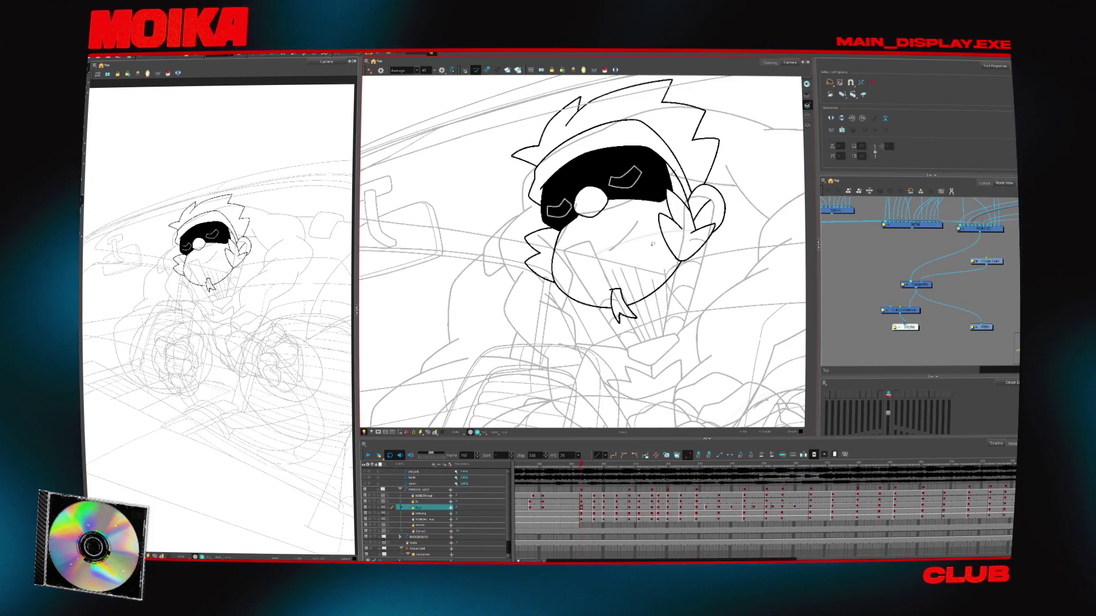
left_click(380, 508)
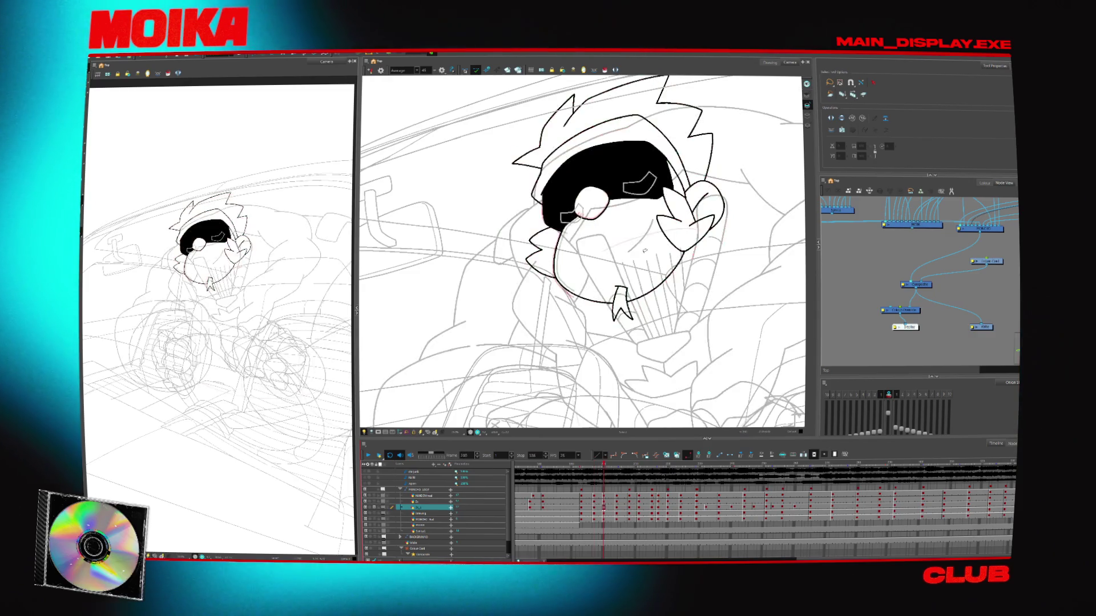
scroll(612, 234, "up", 3)
key("Return")
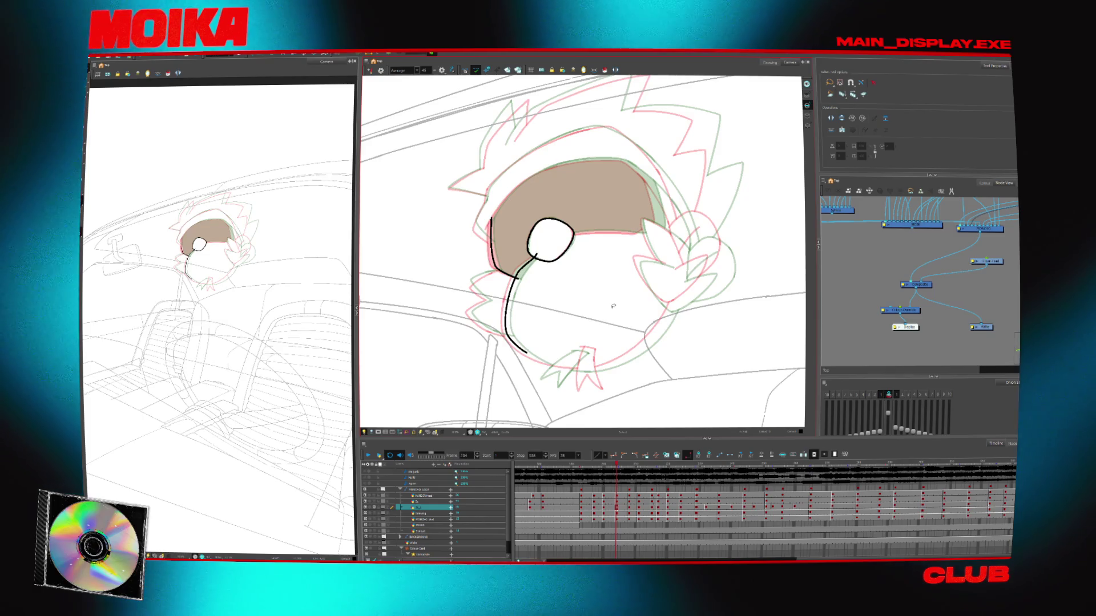
scroll(573, 243, "up", 2)
With the vector brush, step to frame 197 and draw a clean chin stroke along the jaw
key("alt+b")
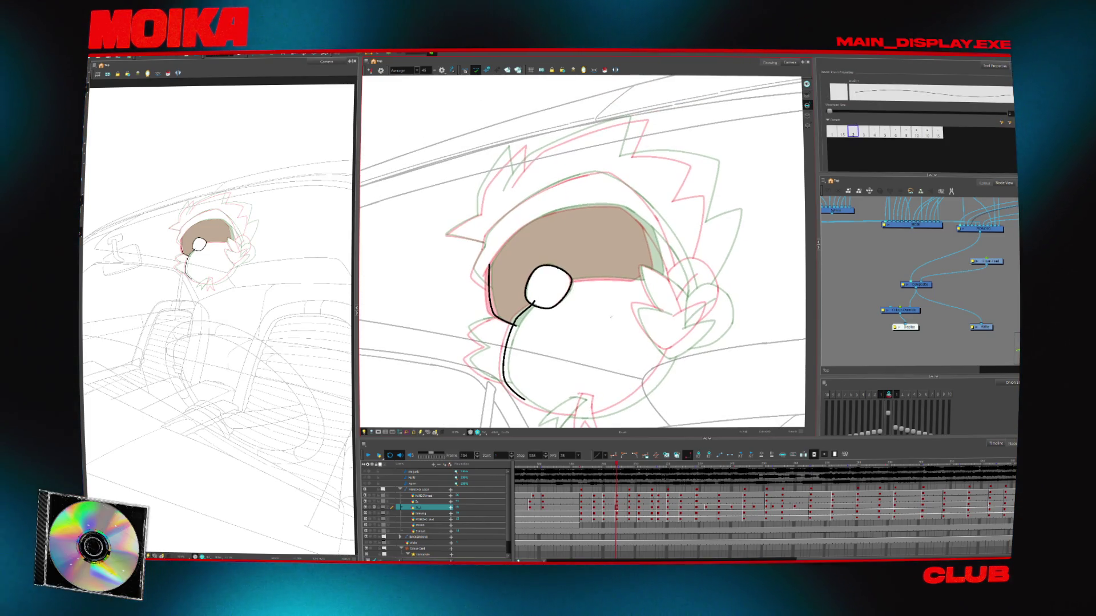
key("alt+e")
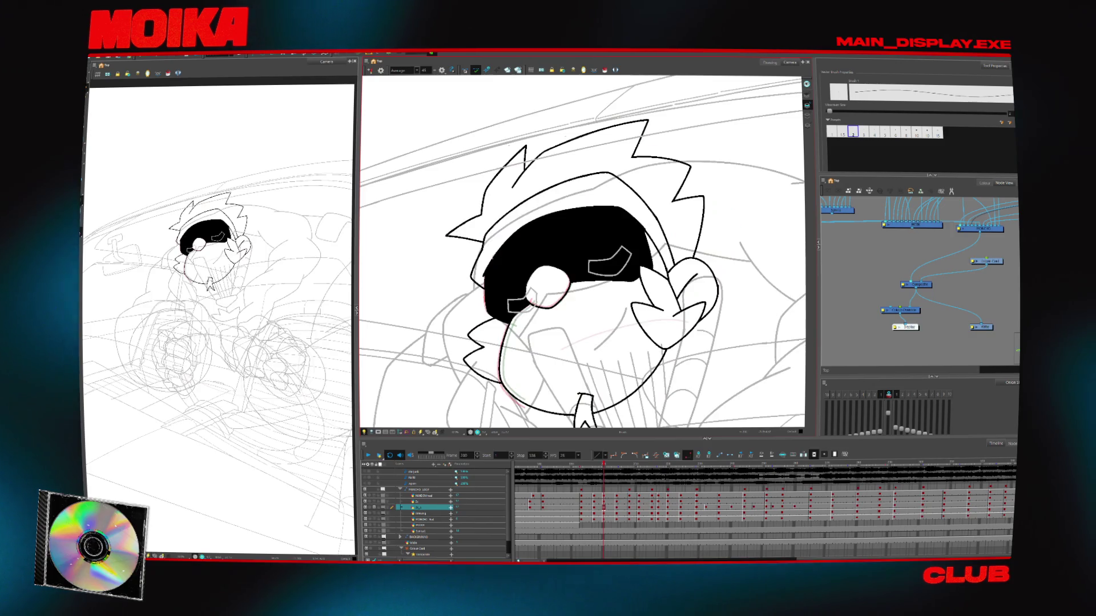
key("alt+b")
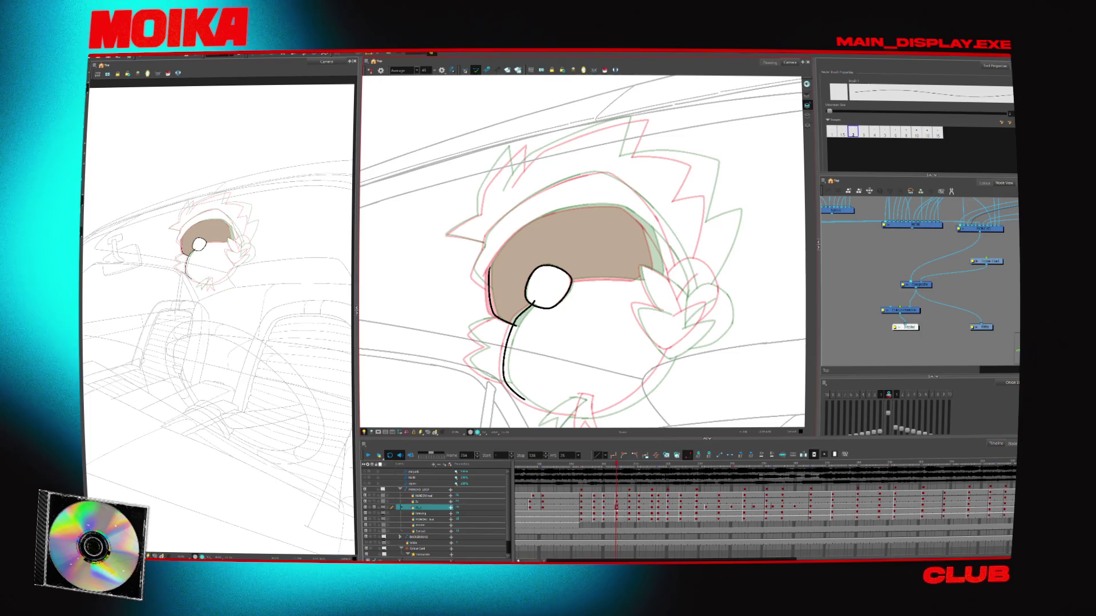
key("period")
key("period")
key("period")
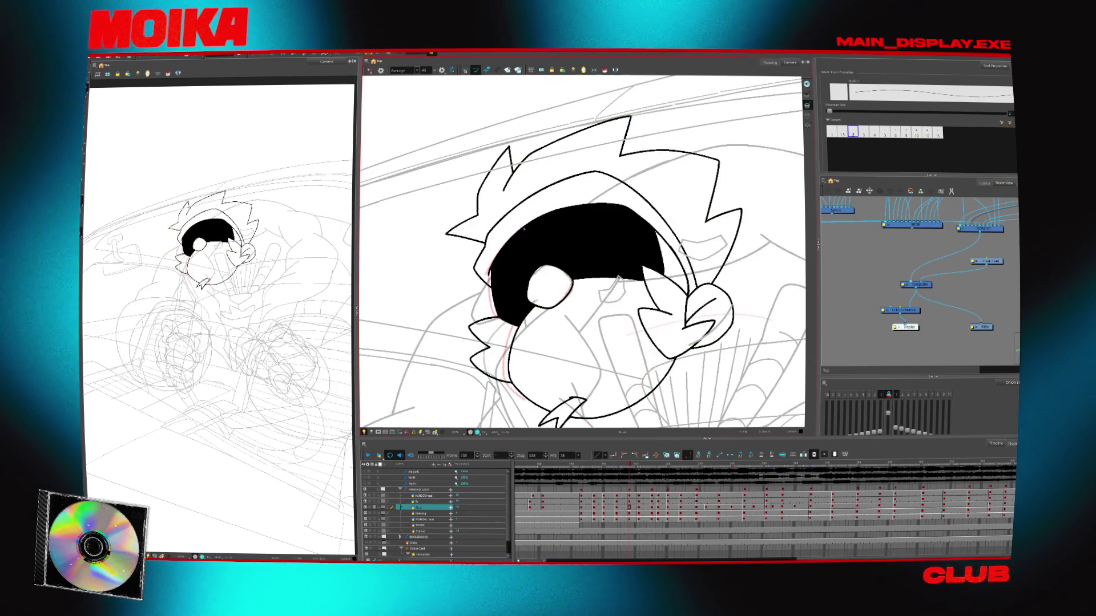
scroll(582, 254, "up", 1)
scroll(582, 254, "up", 2)
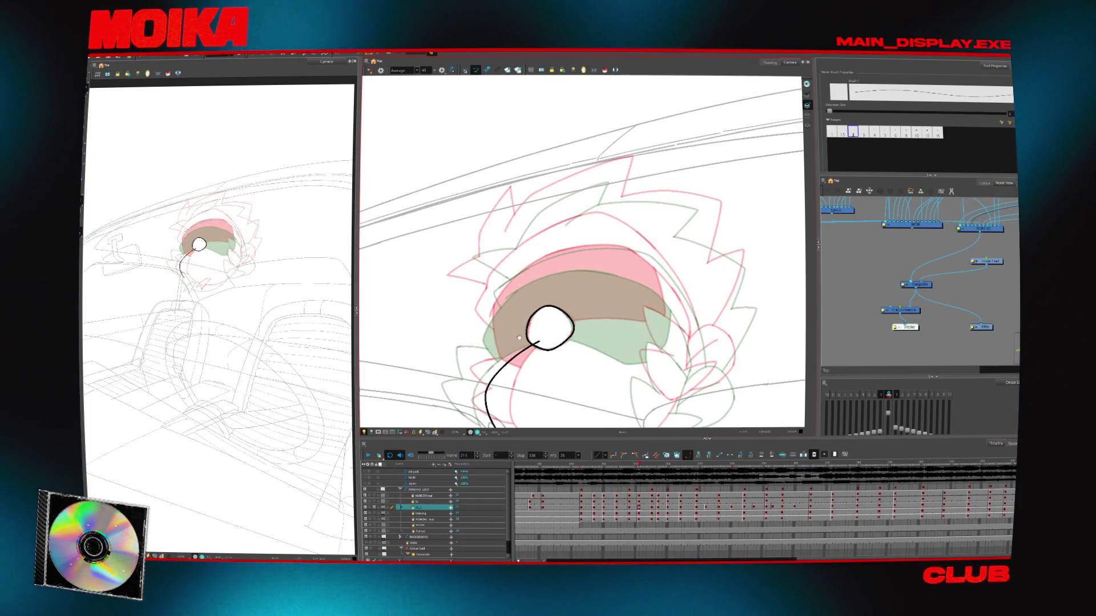
scroll(582, 254, "up", 1)
key("comma")
key("comma")
key("comma")
key("comma")
key("comma")
key("comma")
key("comma")
key("comma")
key("comma")
key("comma")
key("comma")
key("period")
key("period")
key("comma")
key("comma")
key("comma")
left_click_drag(596, 360, 645, 312)
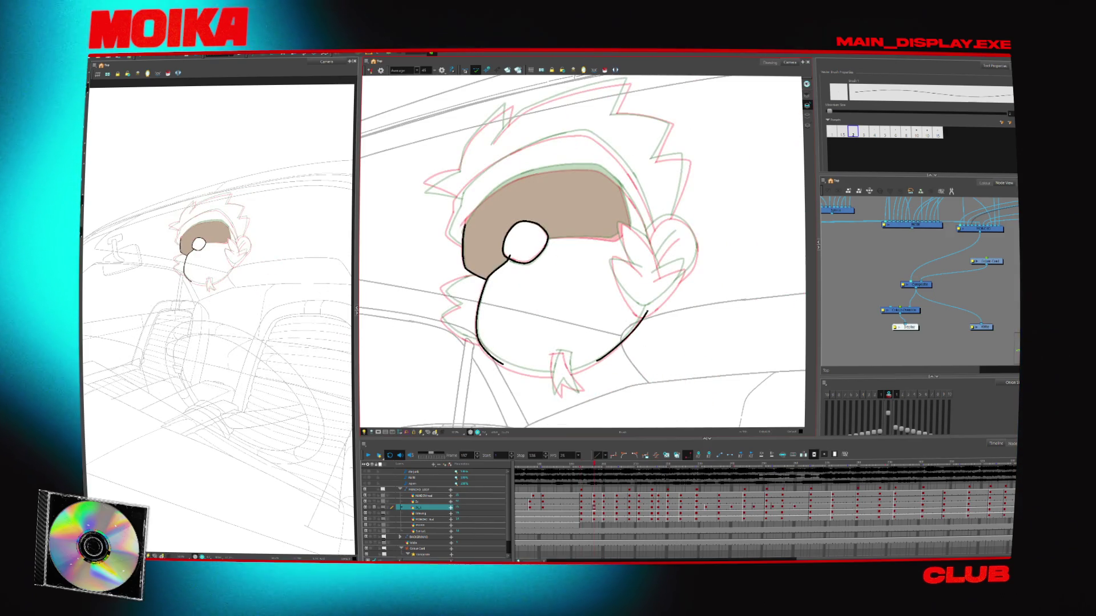
left_click_drag(594, 361, 645, 308)
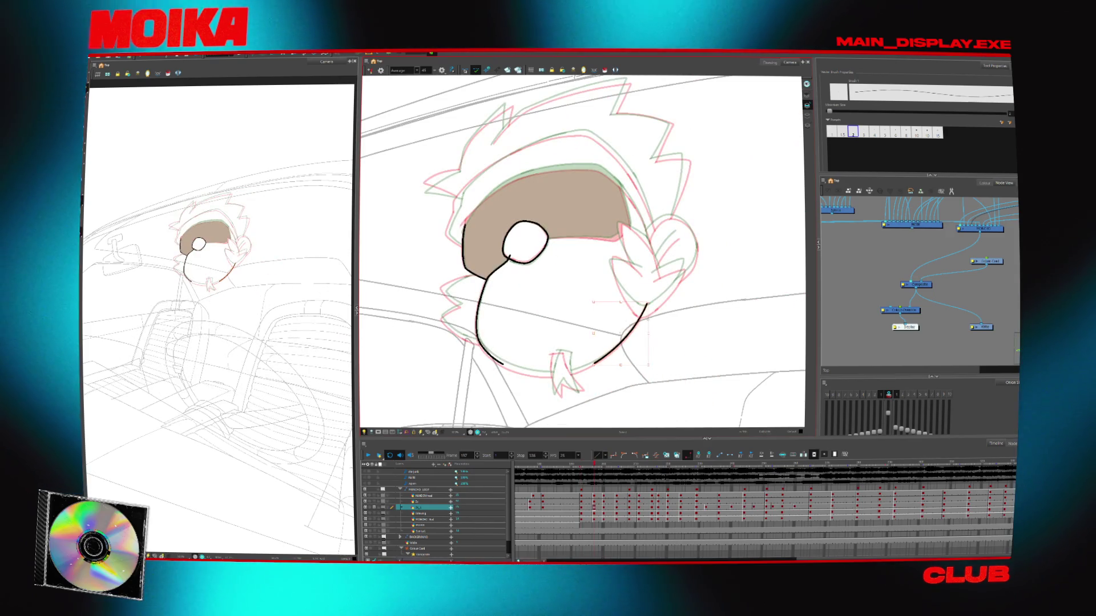
Mirror and zoom onto the head, then draw the curved left outline of the head
key("period")
key("period")
key("period")
left_click_drag(657, 171, 697, 262)
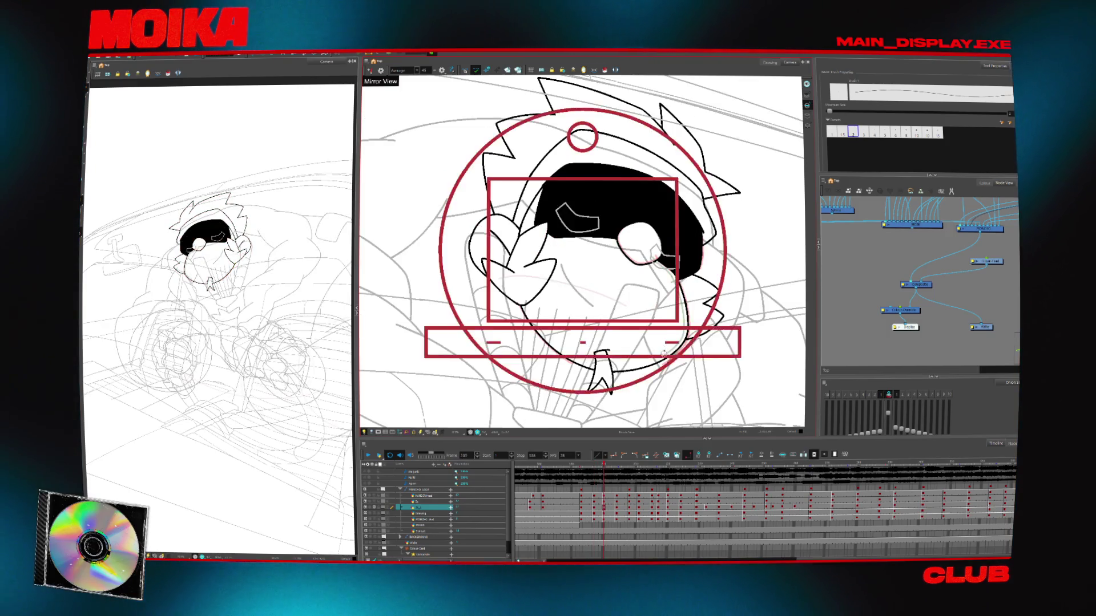
key("4")
key("comma")
key("comma")
key("comma")
key("alt+z")
left_click(488, 271)
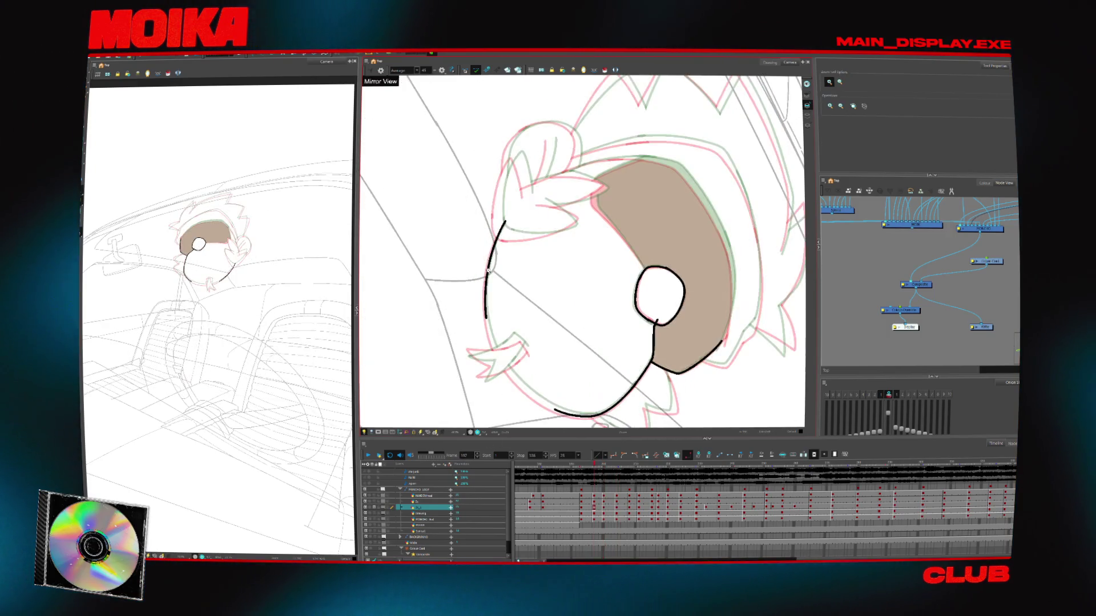
key("period")
key("period")
key("period")
key("alt+b")
key("period")
key("period")
key("period")
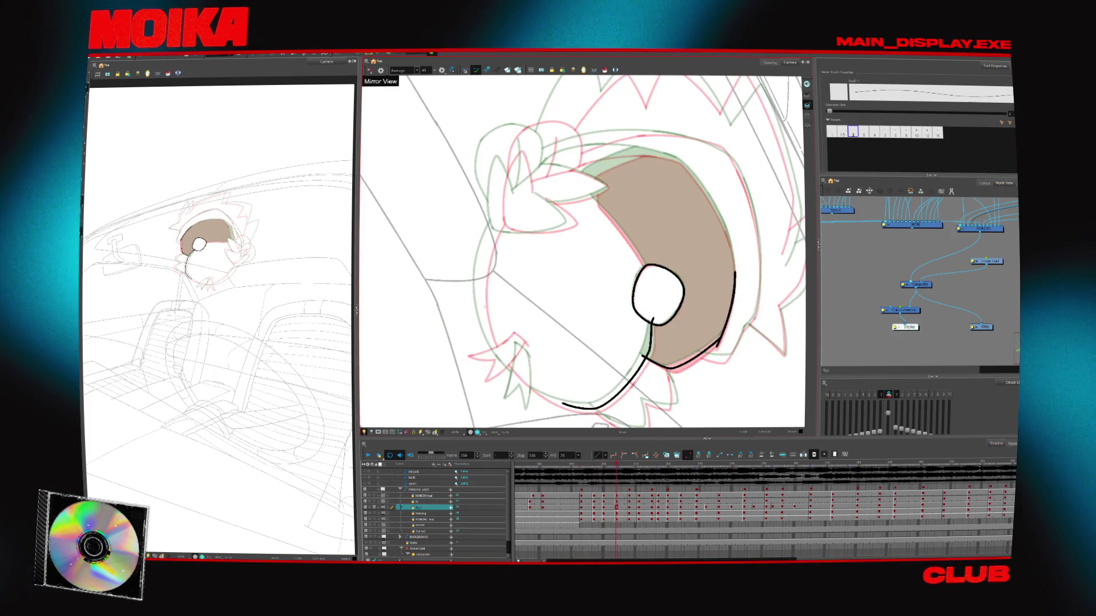
left_click_drag(499, 221, 486, 327)
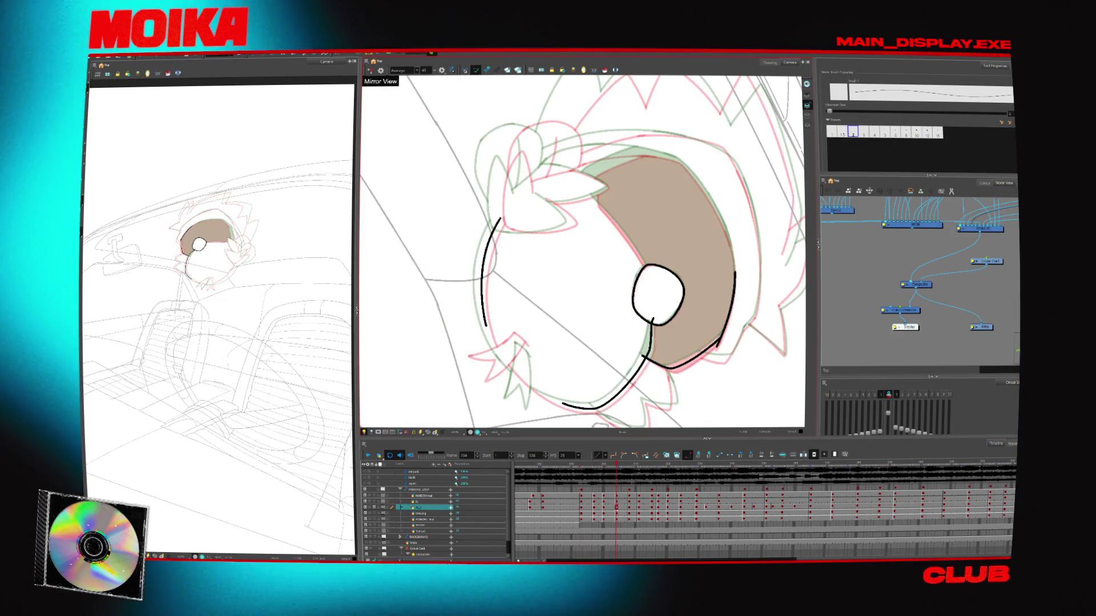
key("ctrl+z")
left_click_drag(499, 223, 488, 330)
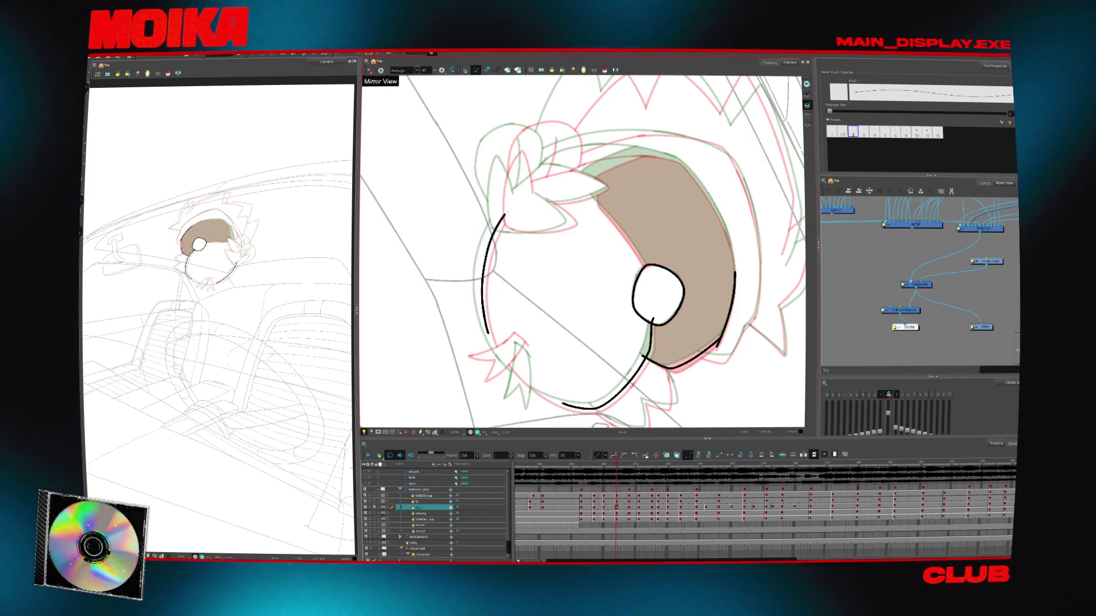
Draw the long left head outline on later drawings, trace the face outline, then level the view at frame 211
key("period")
key("period")
key("period")
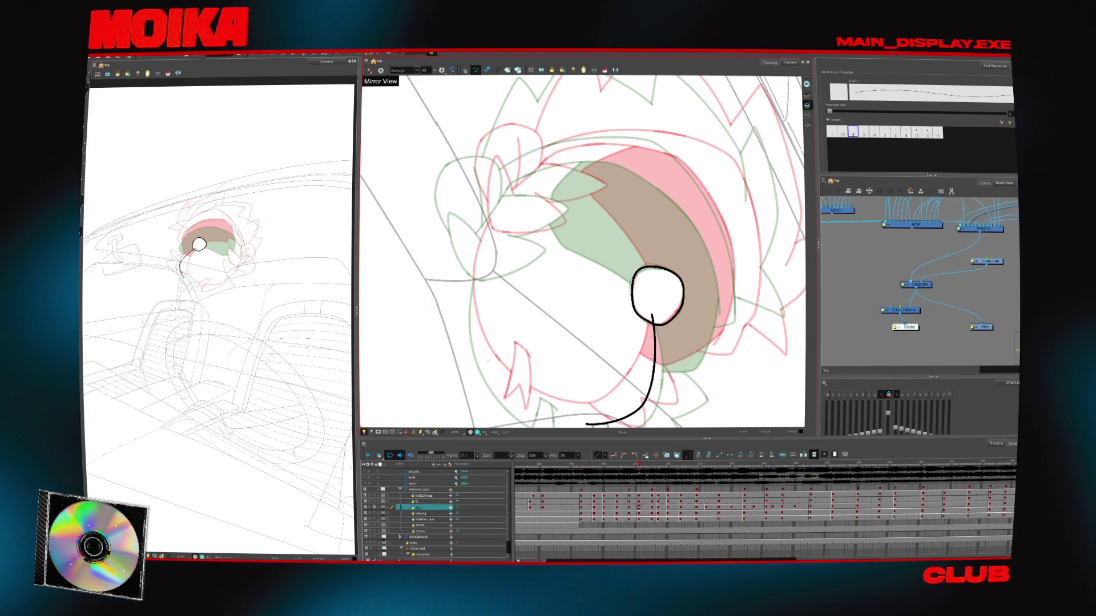
key("ctrl+z")
left_click_drag(490, 223, 475, 319)
key("period")
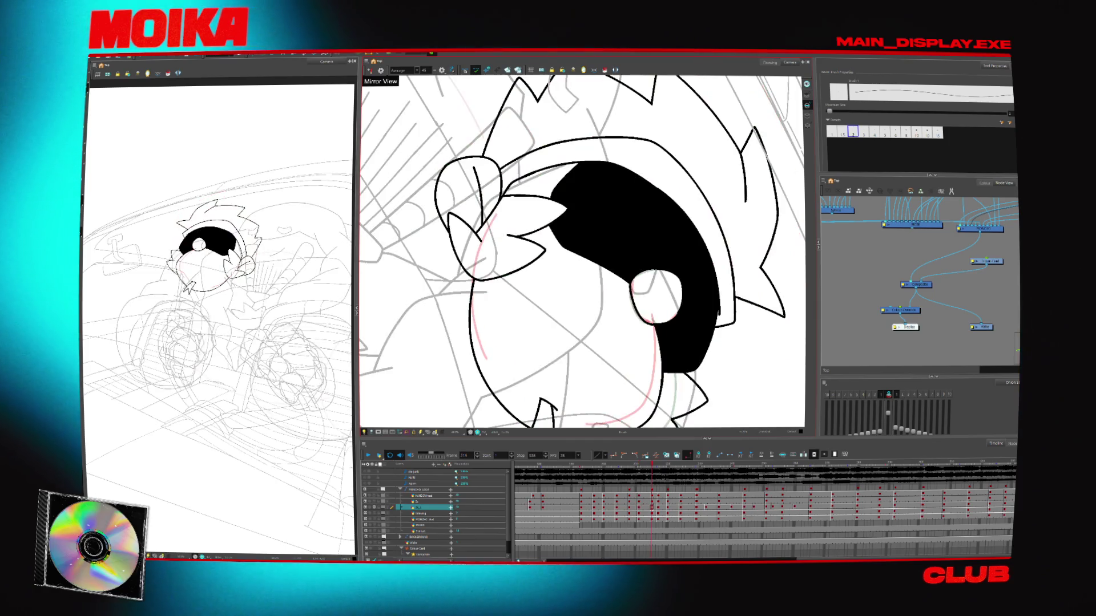
key("period")
key("period")
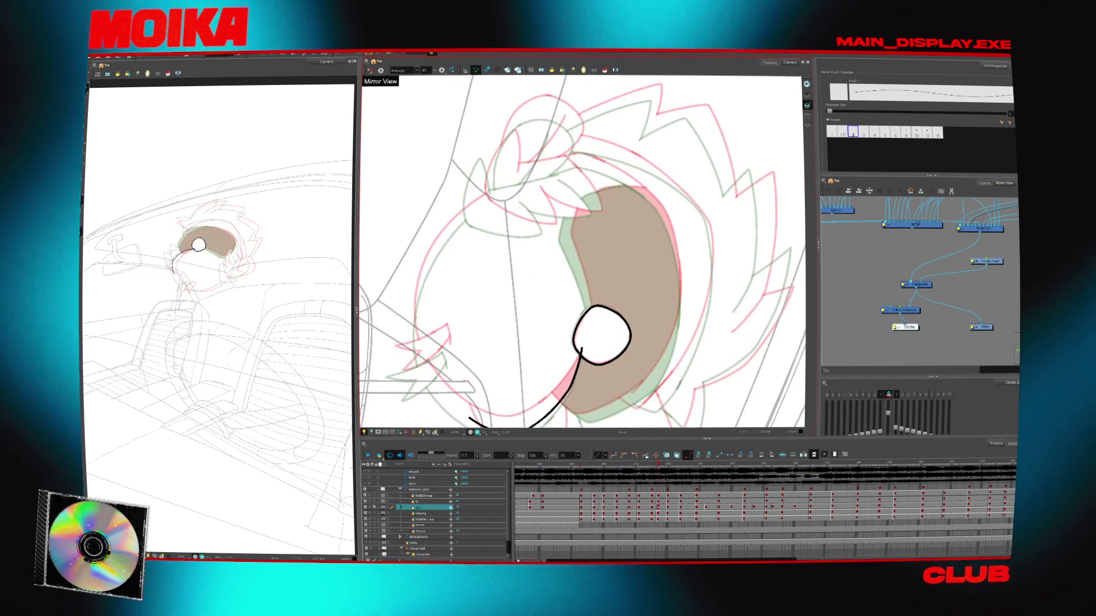
key("period")
key("period")
key("period")
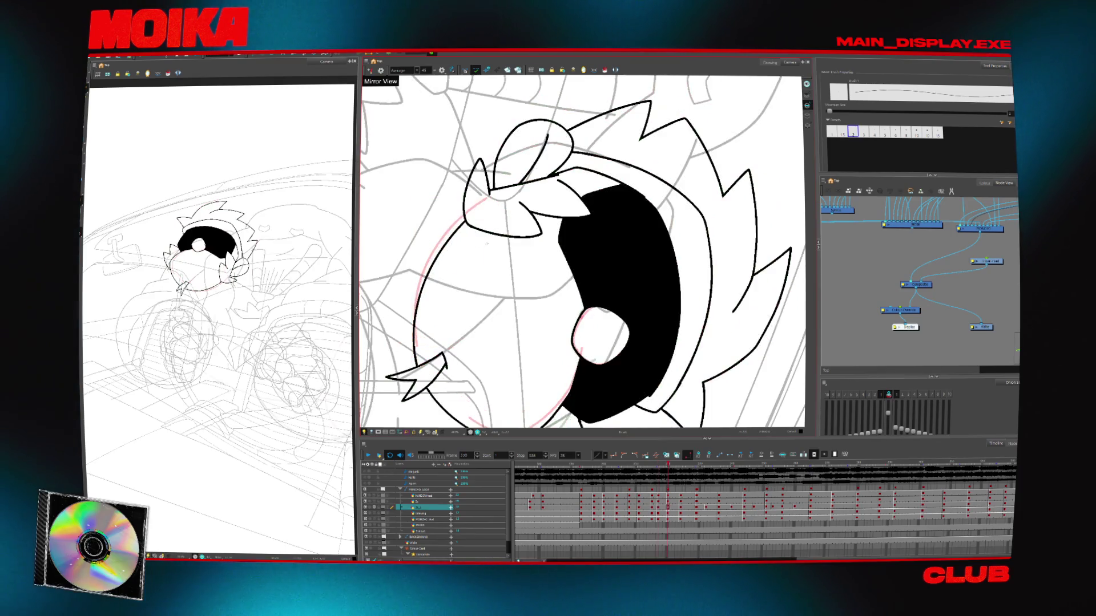
key("period")
key("period")
key("period")
mouse_move(470, 227)
left_mouse_down()
mouse_move(420, 384)
mouse_move(490, 220)
left_mouse_up()
key("period")
key("period")
key("period")
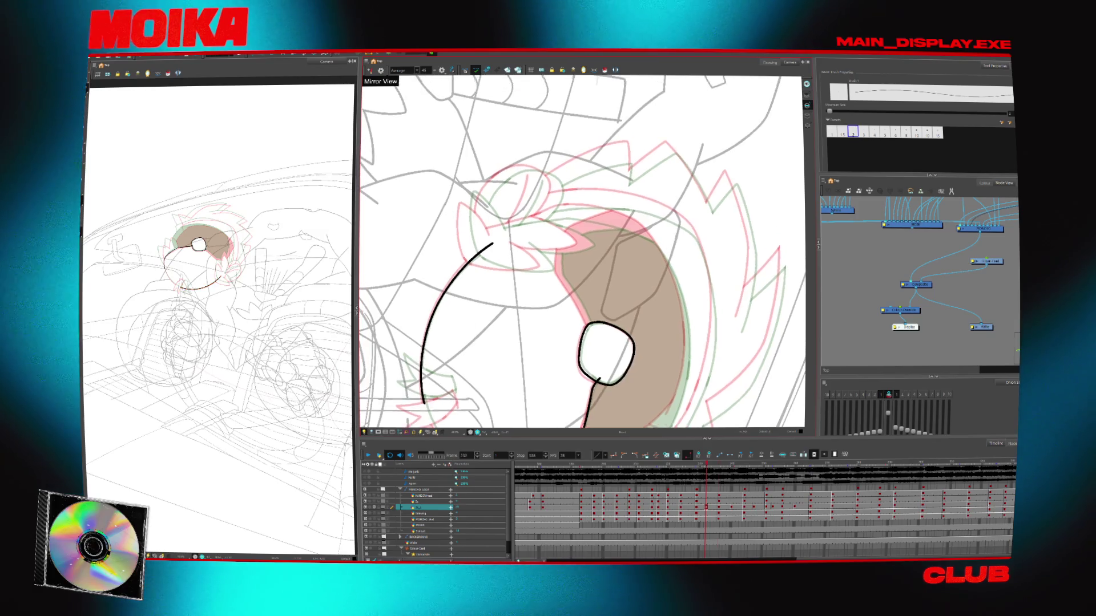
key("g")
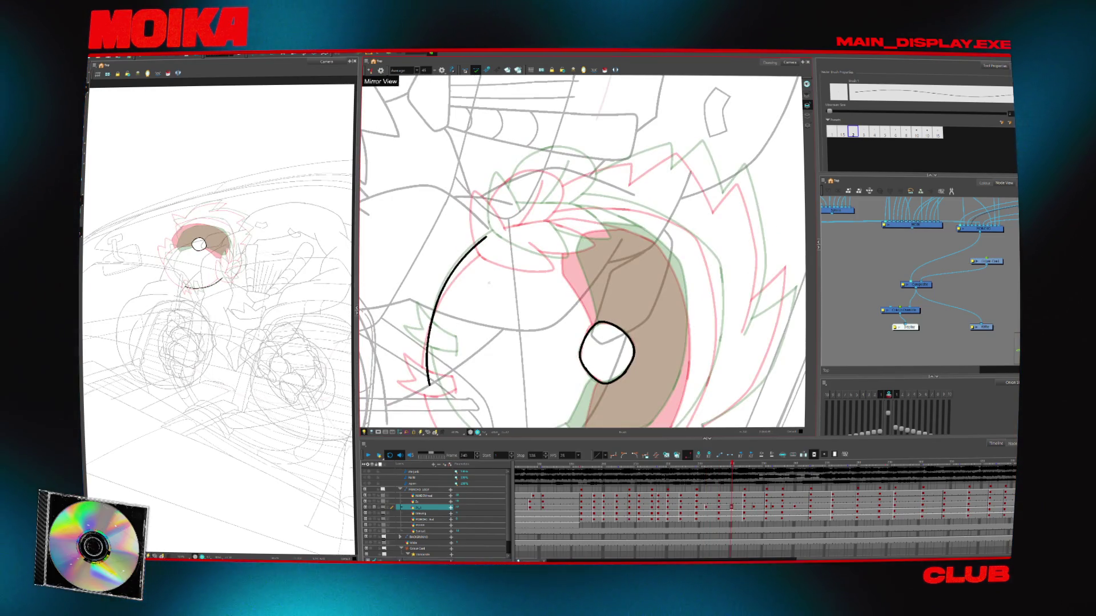
left_click_drag(488, 283, 649, 310)
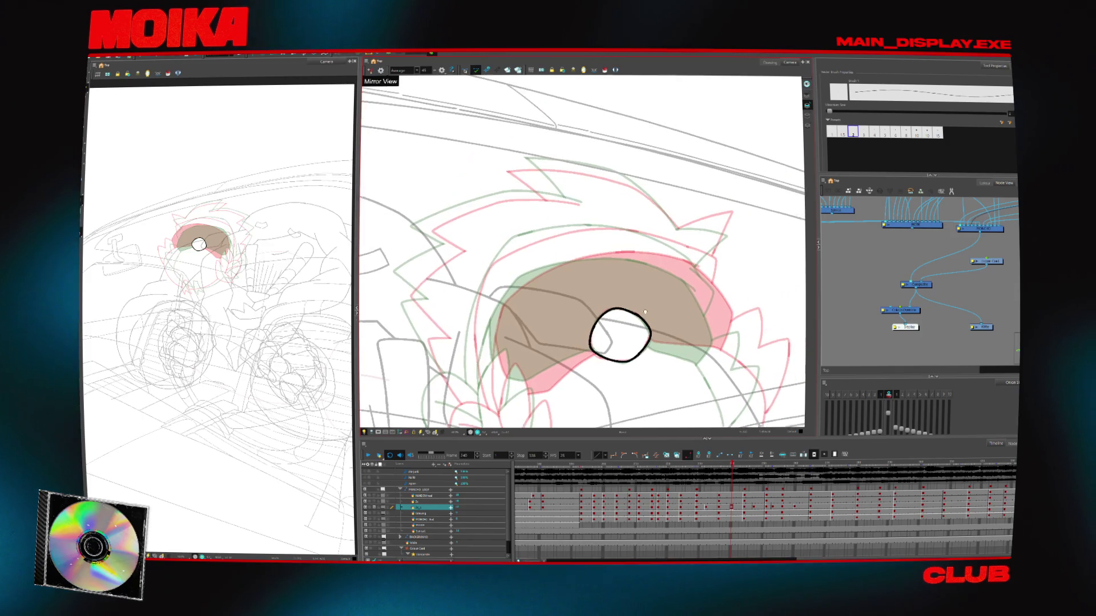
key("f")
key("f")
key("f")
key("f")
key("f")
key("f")
key("f")
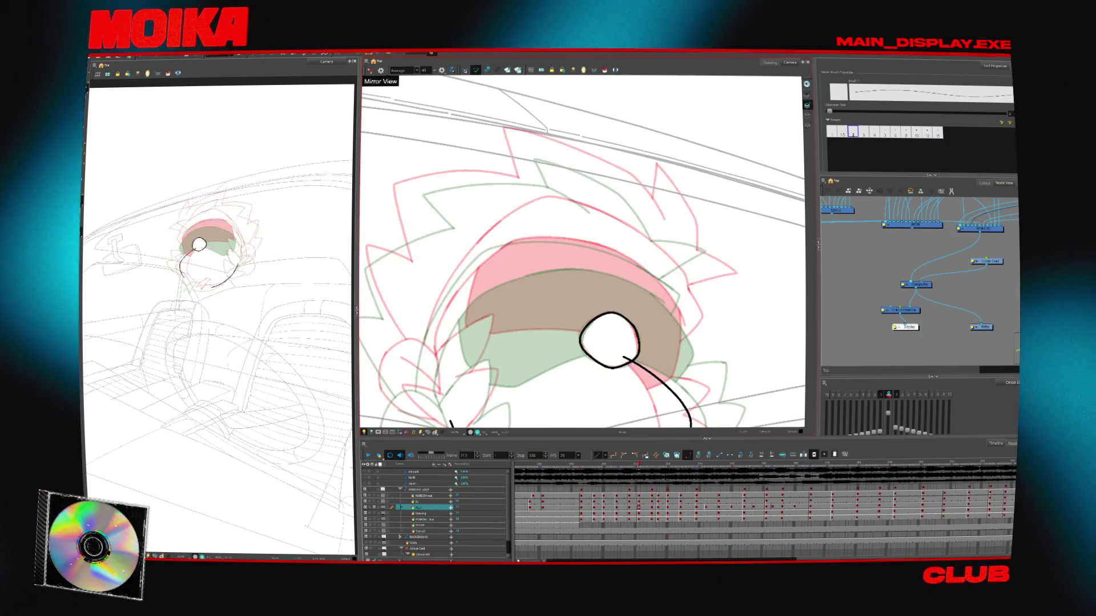
key("f")
key("f")
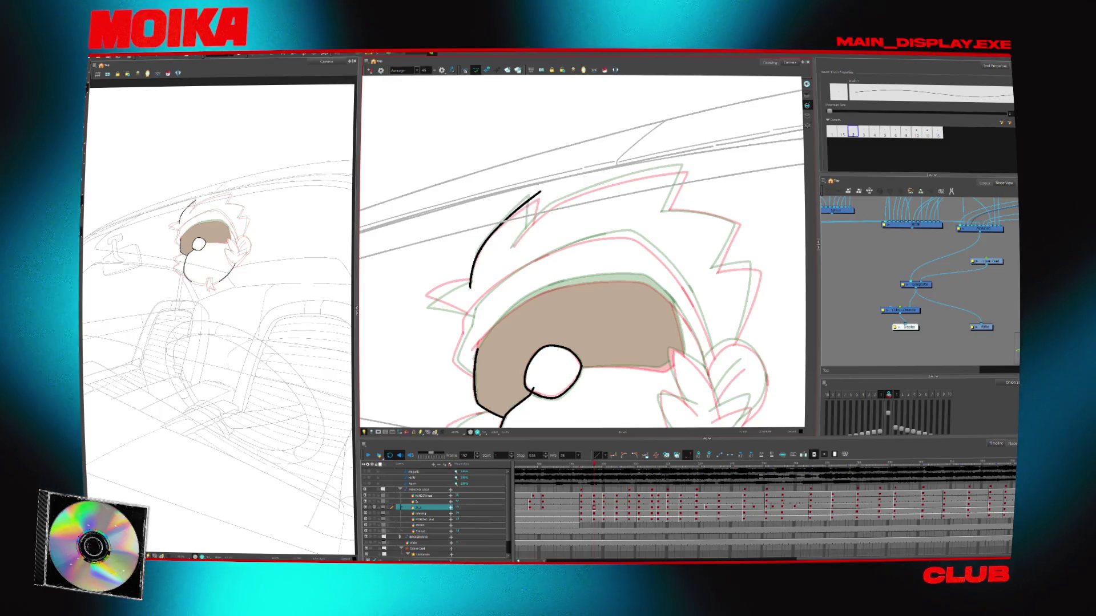
Ink a long black hair stroke across the top of the head and down the side
left_click_drag(536, 219, 512, 247)
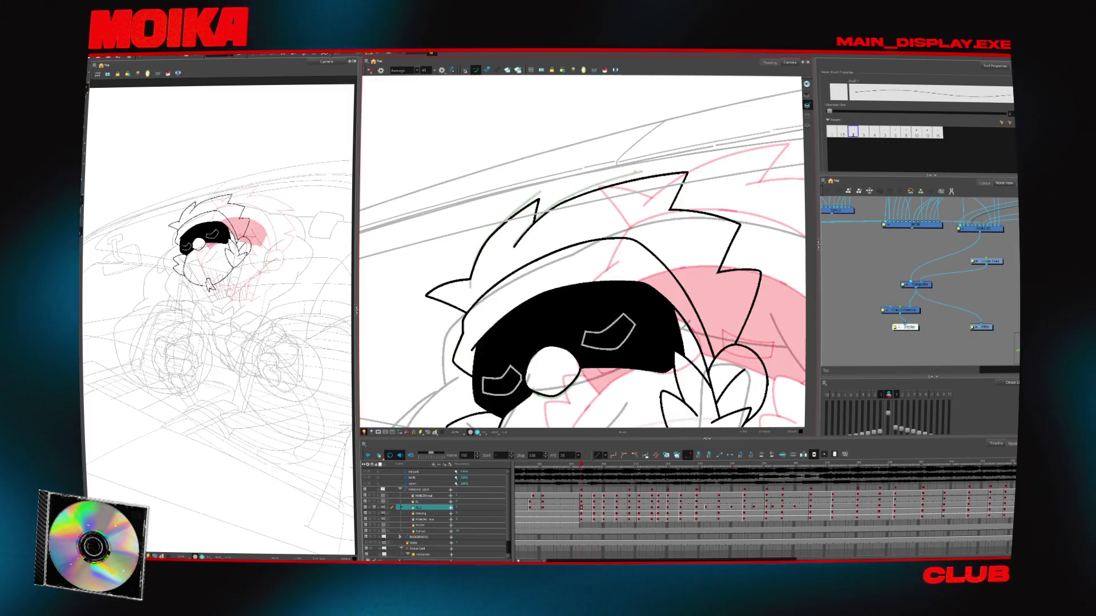
left_click_drag(513, 247, 642, 171)
mouse_move(512, 247)
left_mouse_down()
mouse_move(539, 211)
mouse_move(659, 170)
mouse_move(649, 189)
left_mouse_up()
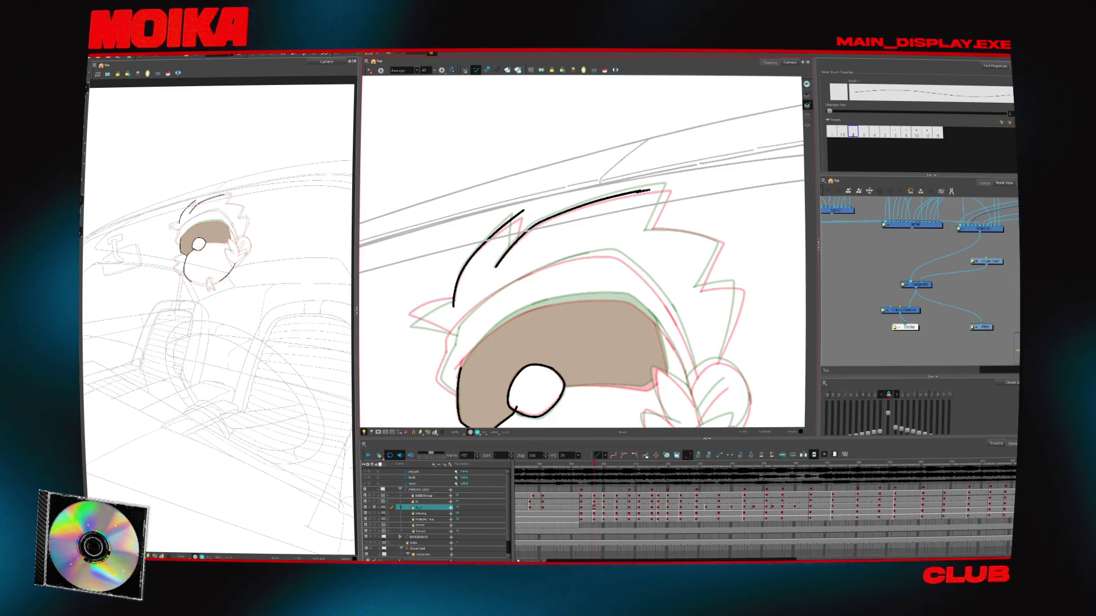
key("ctrl+z")
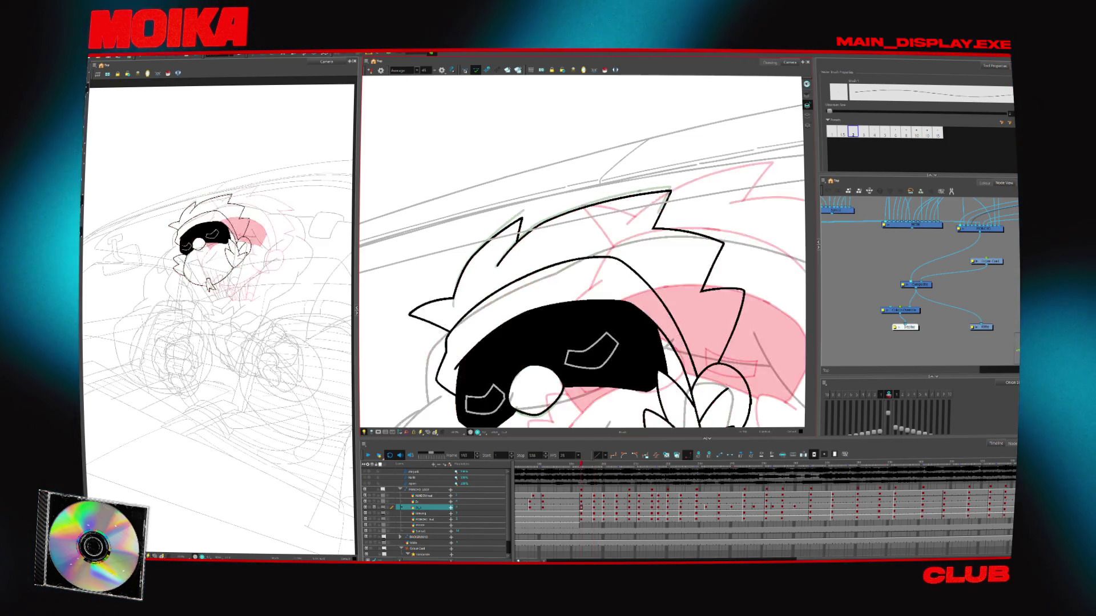
left_click_drag(657, 212, 643, 240)
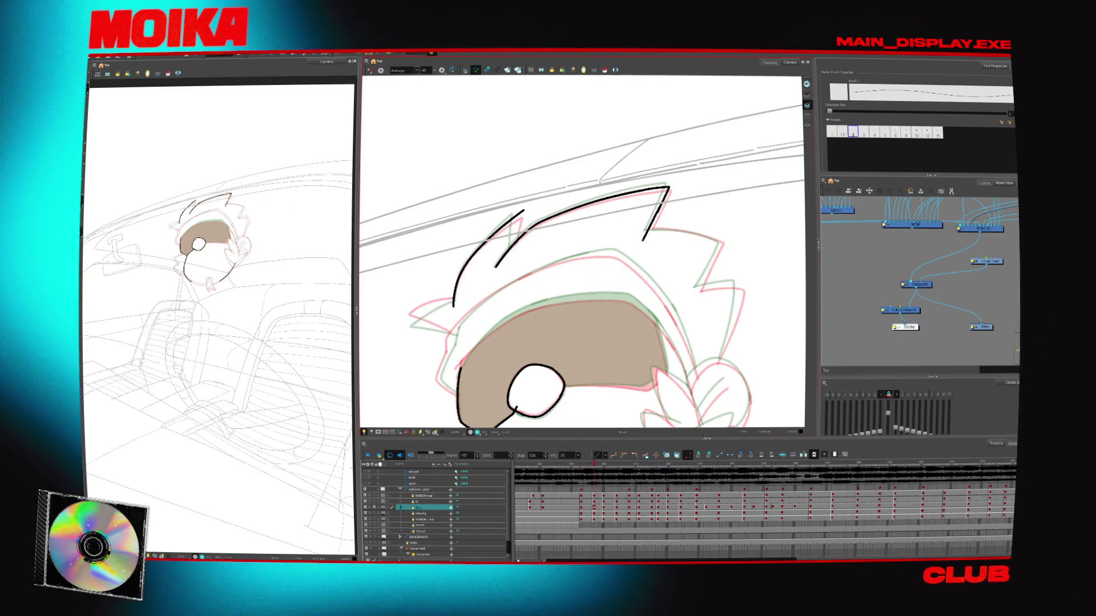
On the frame 204 drawing, deselect the strokes and draw a clean hair line down to its tip
key("period")
key("period")
key("period")
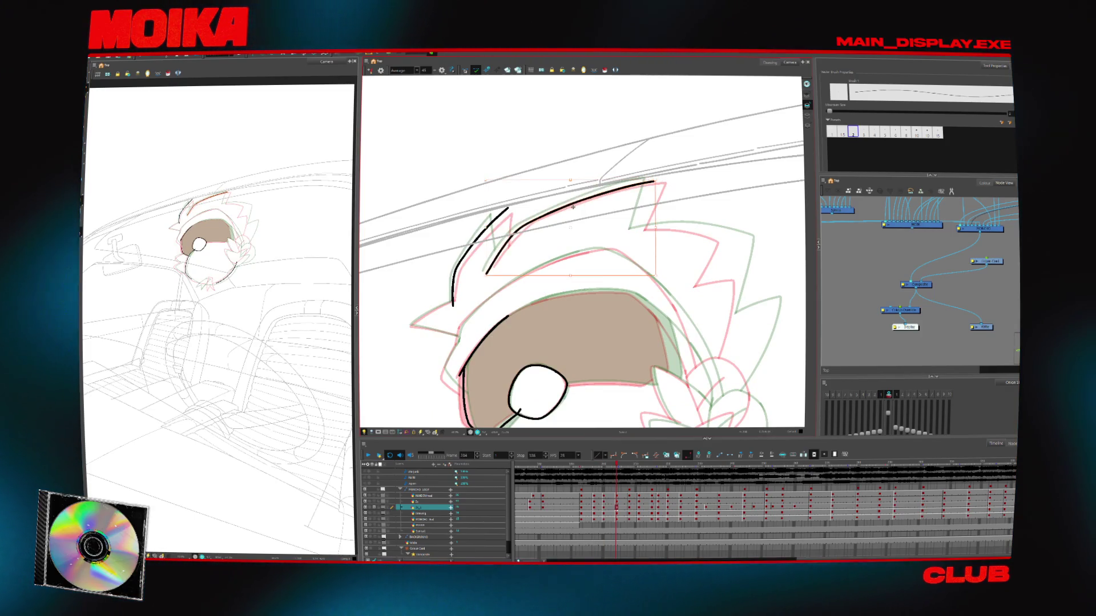
left_click(535, 240)
left_click(494, 252)
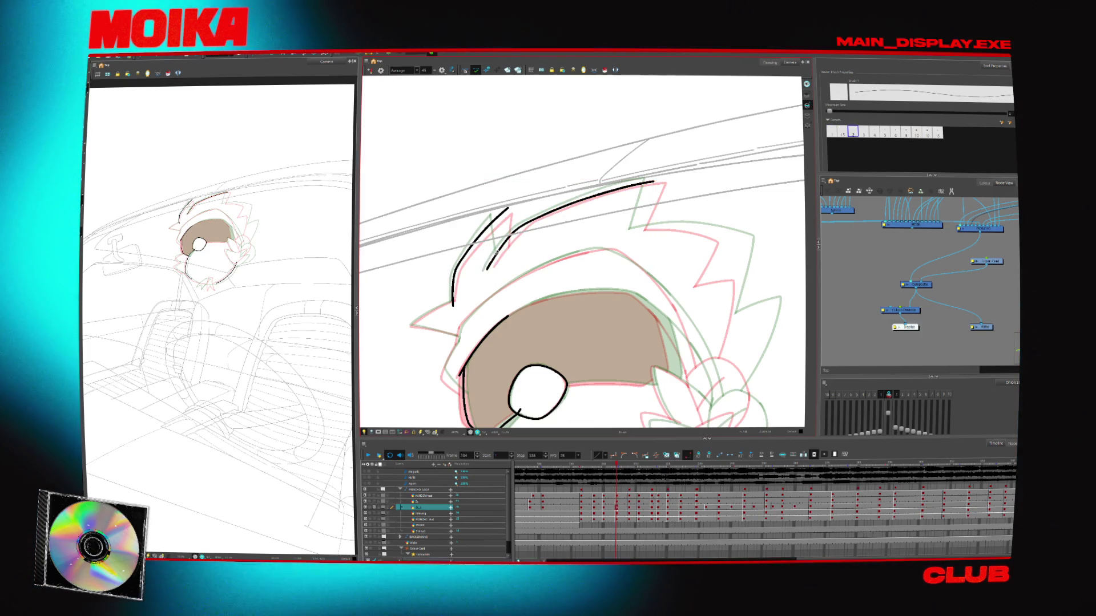
left_click_drag(652, 183, 635, 231)
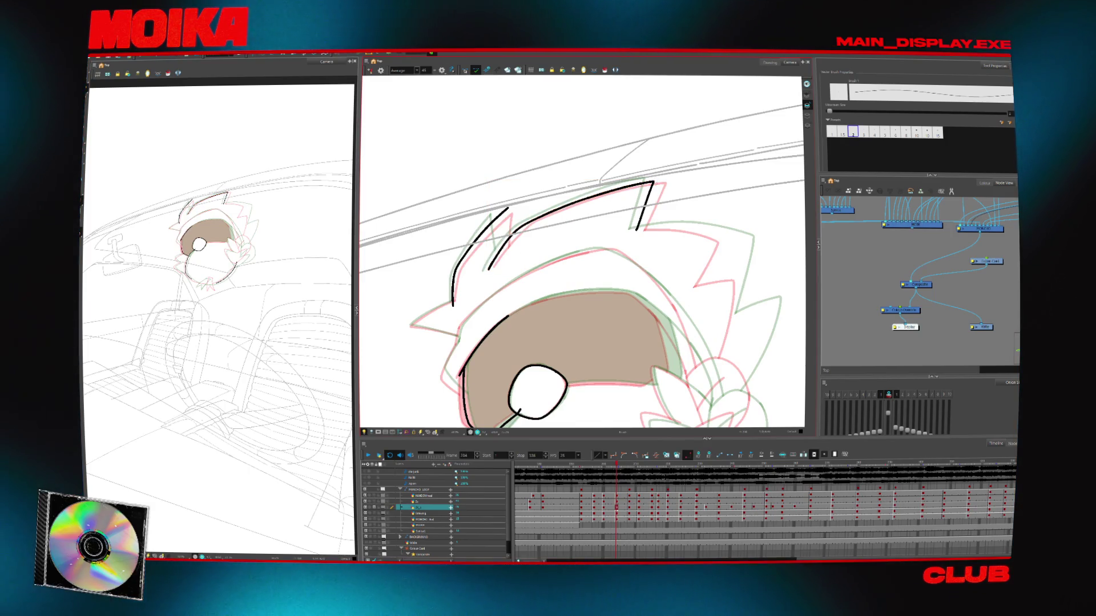
left_click_drag(639, 218, 635, 229)
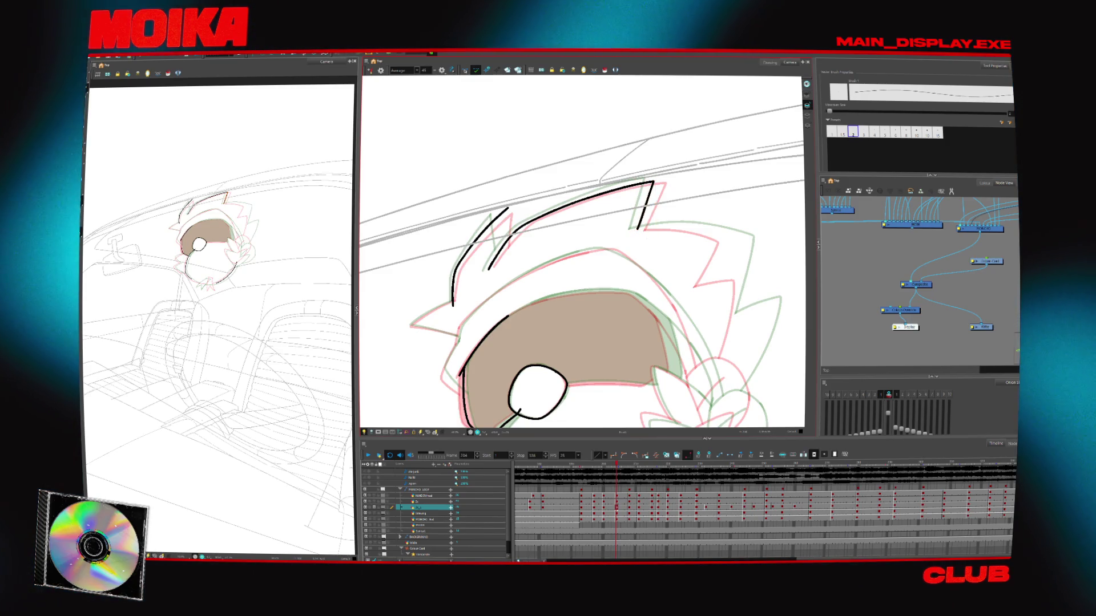
key("period")
Flip between neighbouring drawings from frame 181 to 197, mirrored, to compare the head poses
key("period")
key("period")
key("period")
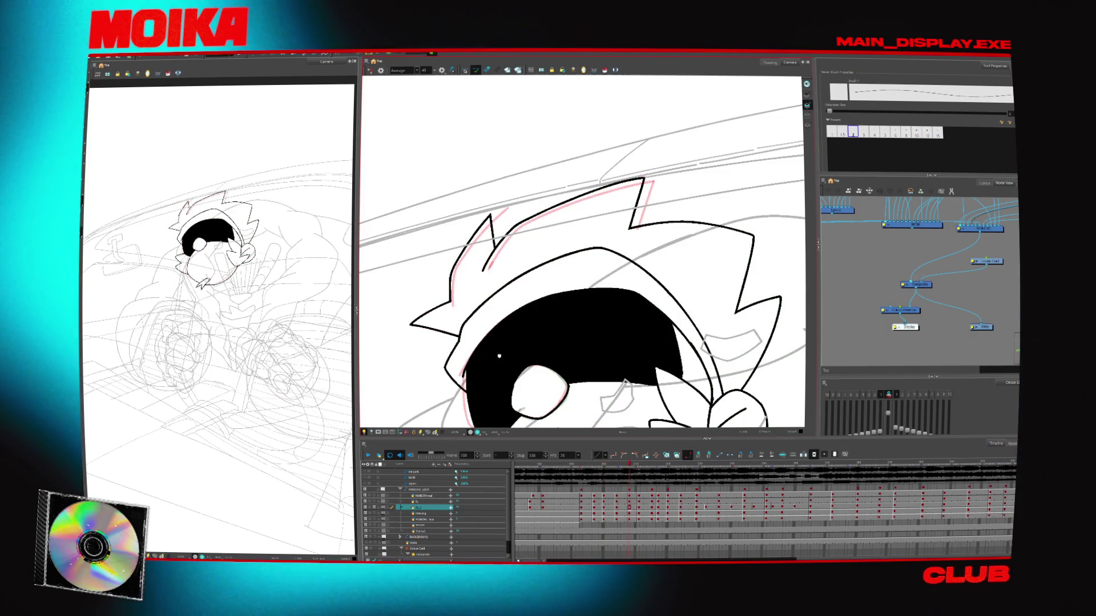
key("period")
key("period")
key("period")
key("period")
key("period")
key("period")
key("period")
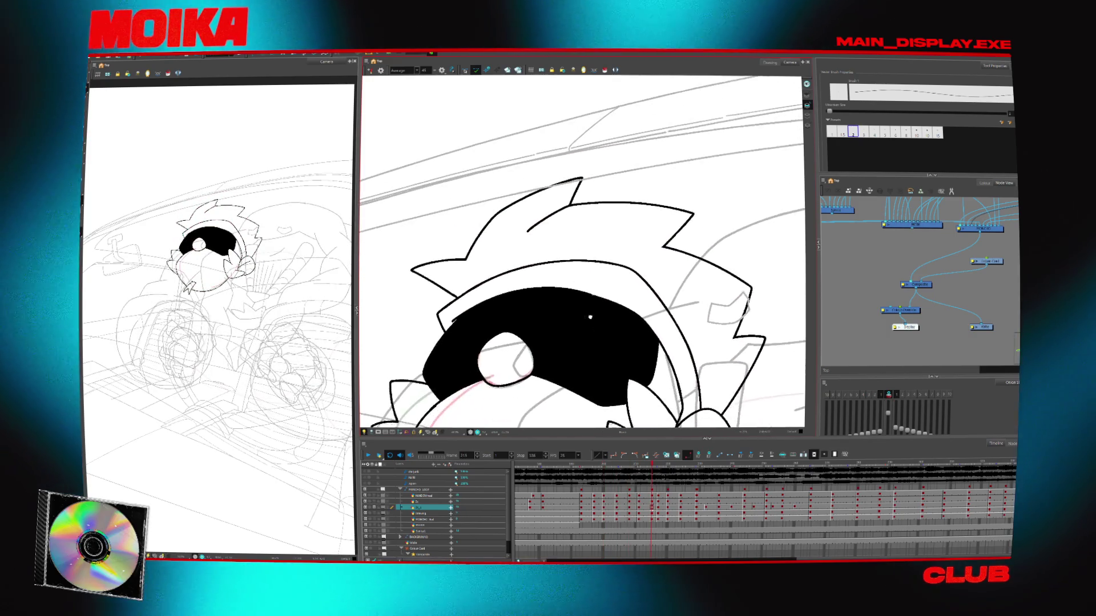
key("comma")
key("comma")
key("comma")
key("comma")
key("comma")
key("comma")
key("comma")
key("comma")
key("comma")
key("comma")
key("comma")
key("comma")
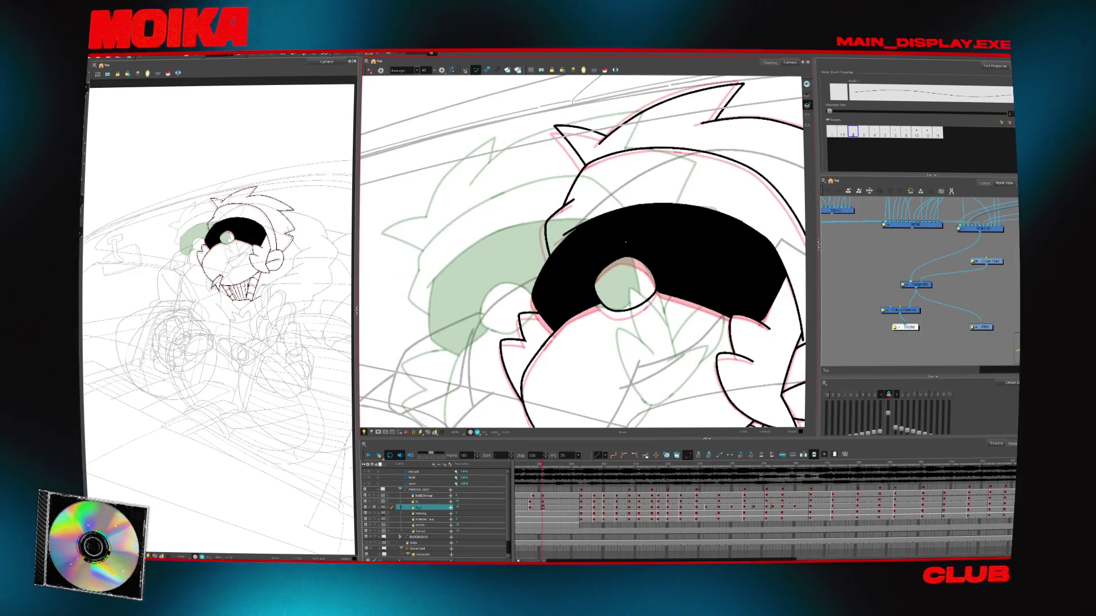
key("period")
key("period")
key("period")
key("period")
key("period")
key("period")
key("period")
key("period")
key("period")
key("period")
key("period")
key("period")
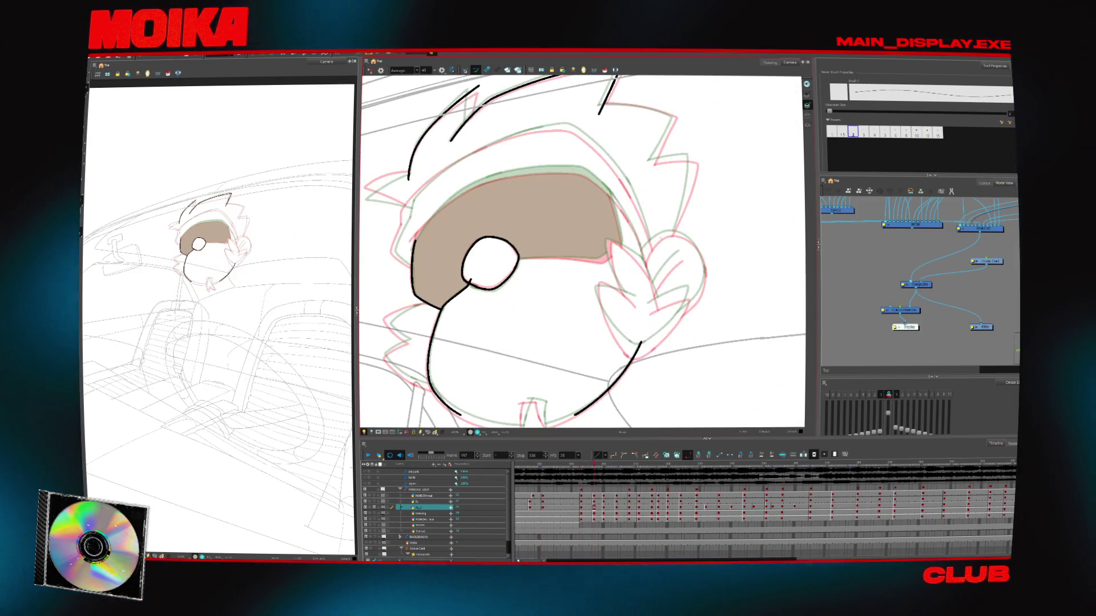
key("period")
key("period")
key("comma")
key("comma")
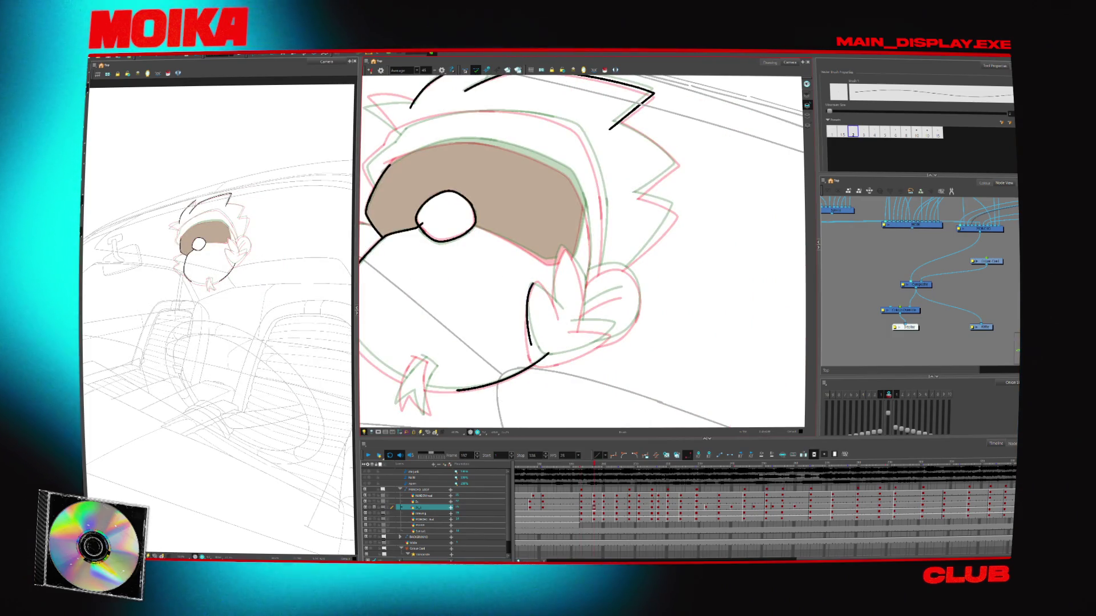
key("4")
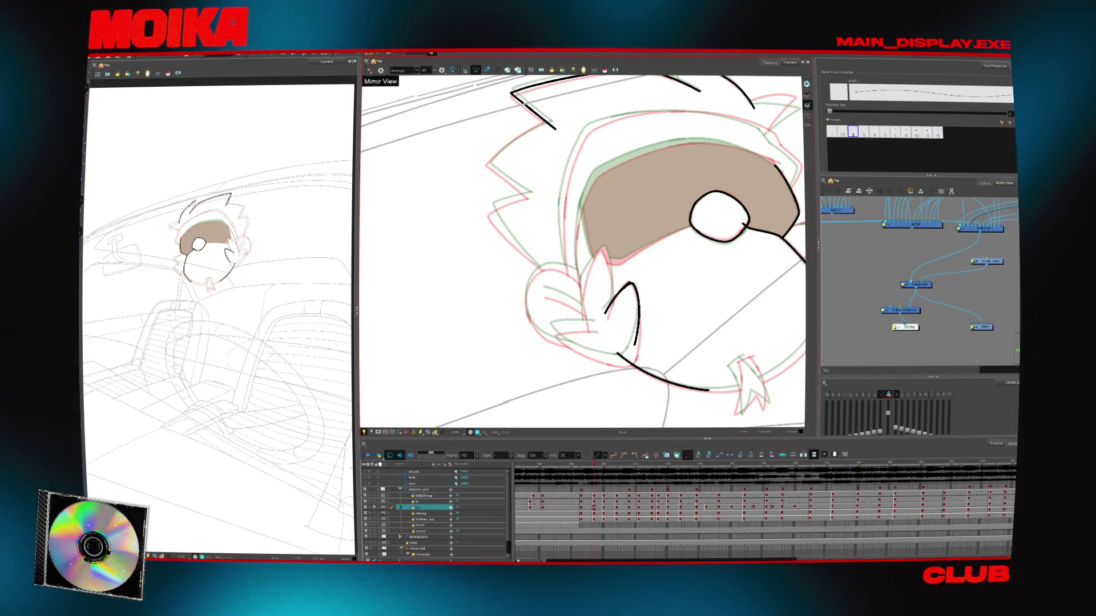
key("period")
key("comma")
key("period")
key("comma")
left_click(609, 307)
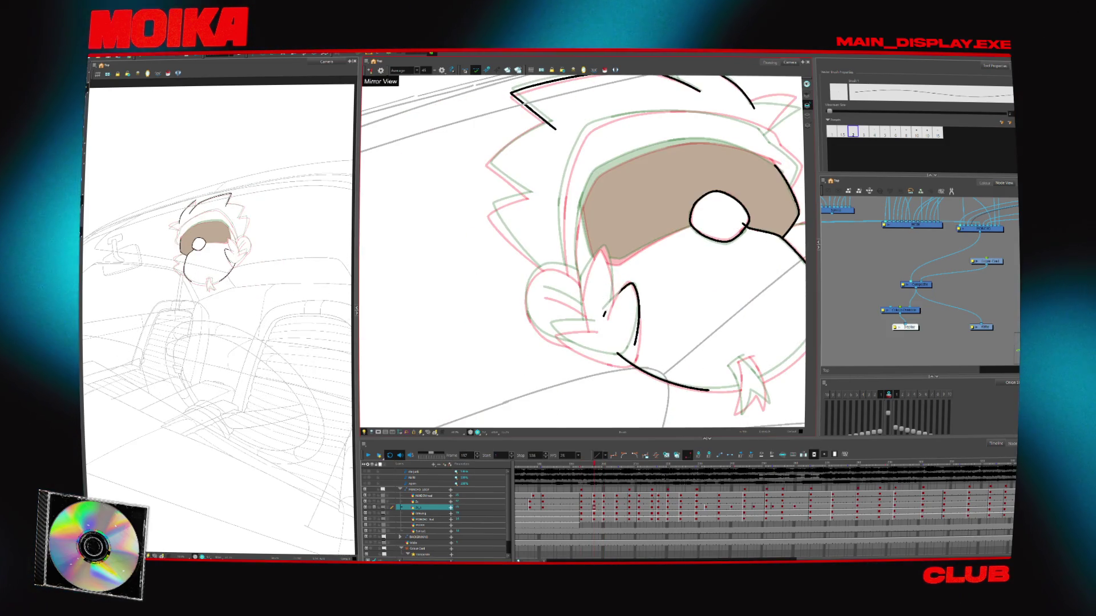
Review drawings between frames 193 and 211, then extend the left face outline upward at frame 204
key("g")
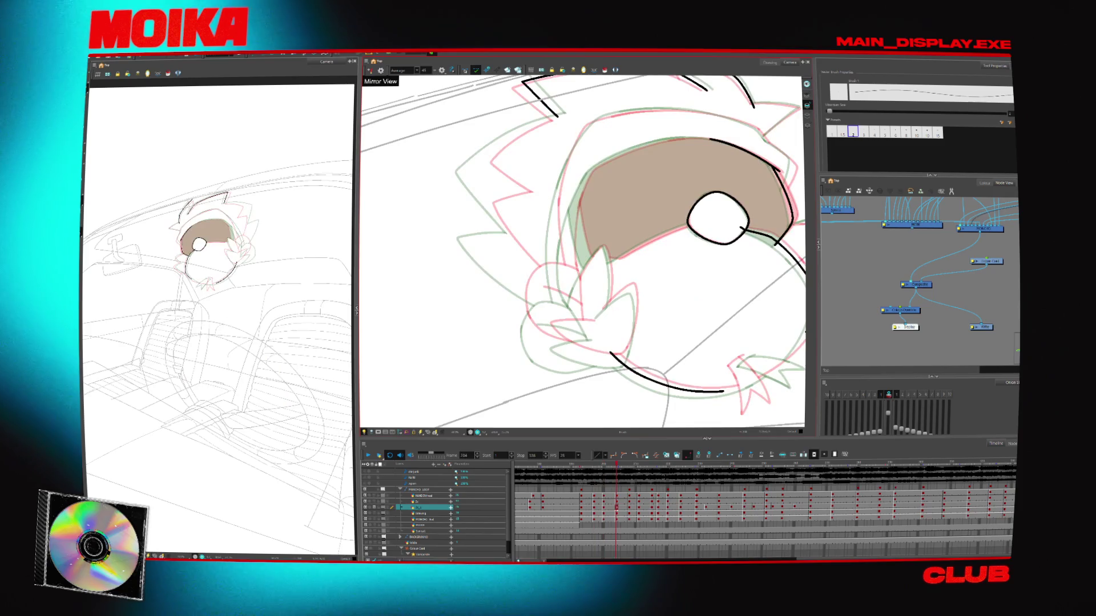
key("comma")
key("comma")
key("comma")
key("comma")
key("comma")
key("comma")
key("comma")
key("g")
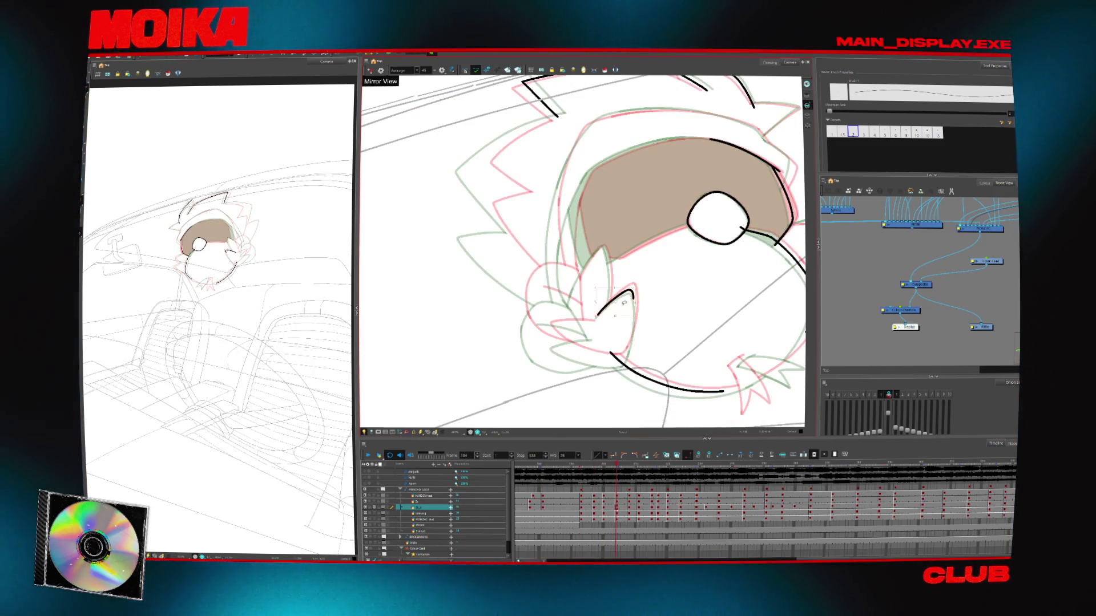
key("g")
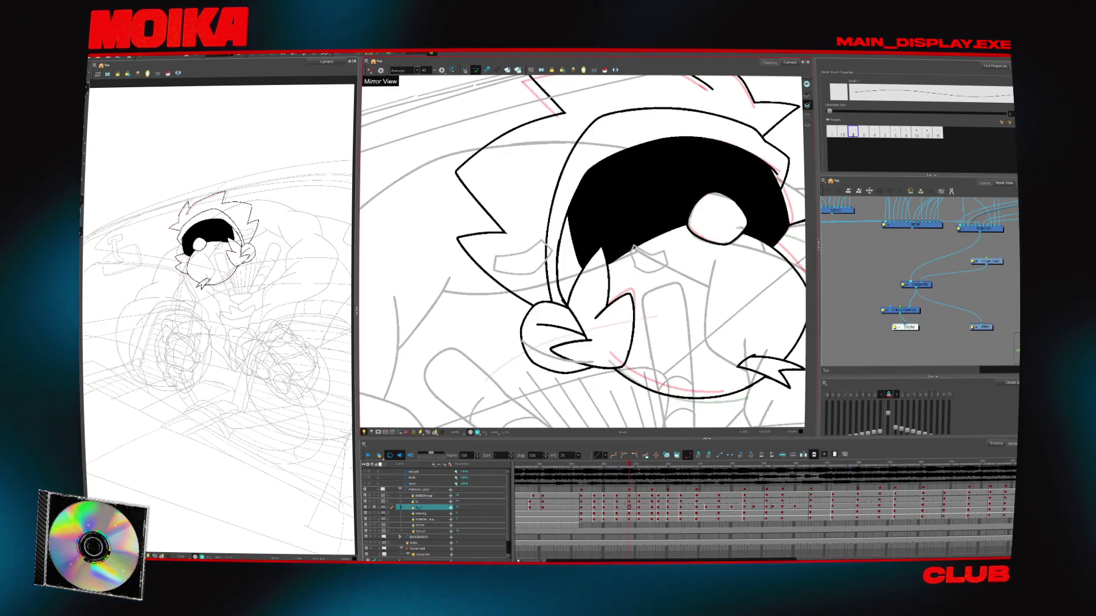
key("g")
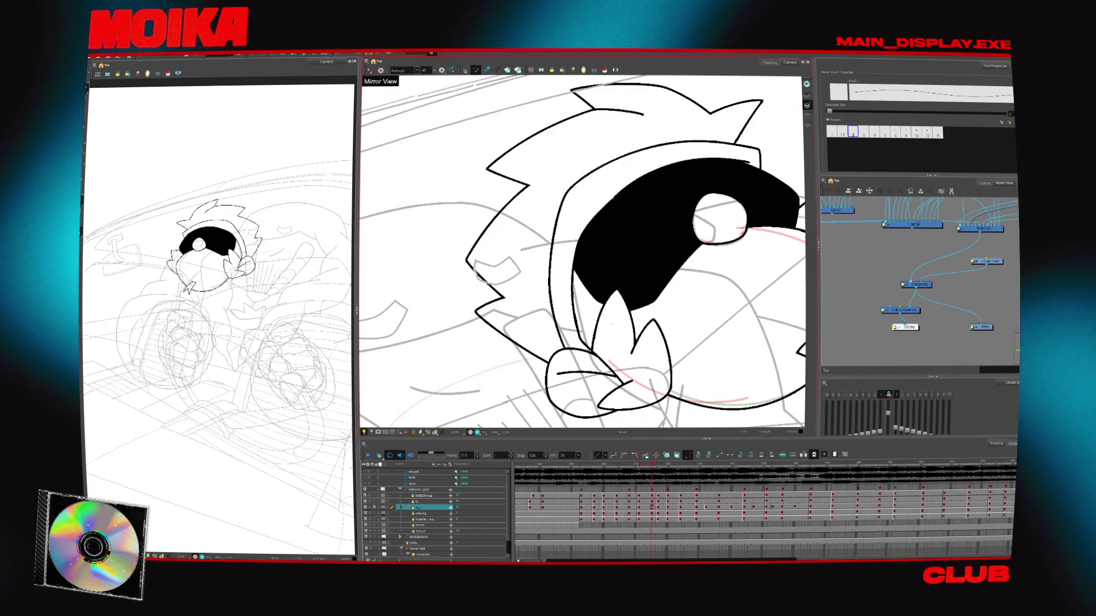
key("f")
key("f")
key("f")
key("f")
key("g")
key("g")
key("g")
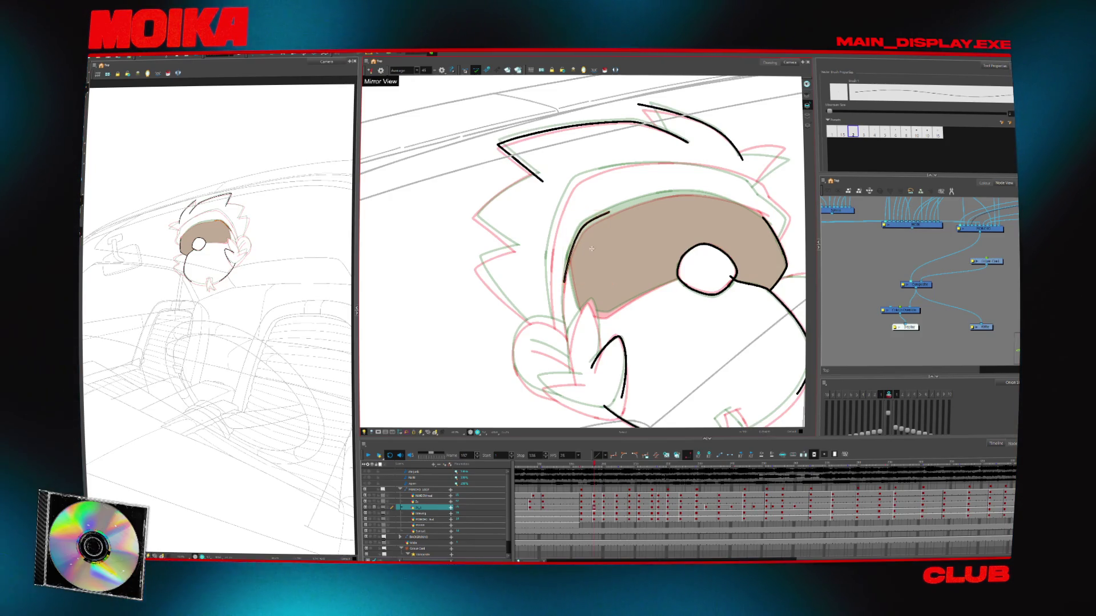
key("g")
key("g")
key("g")
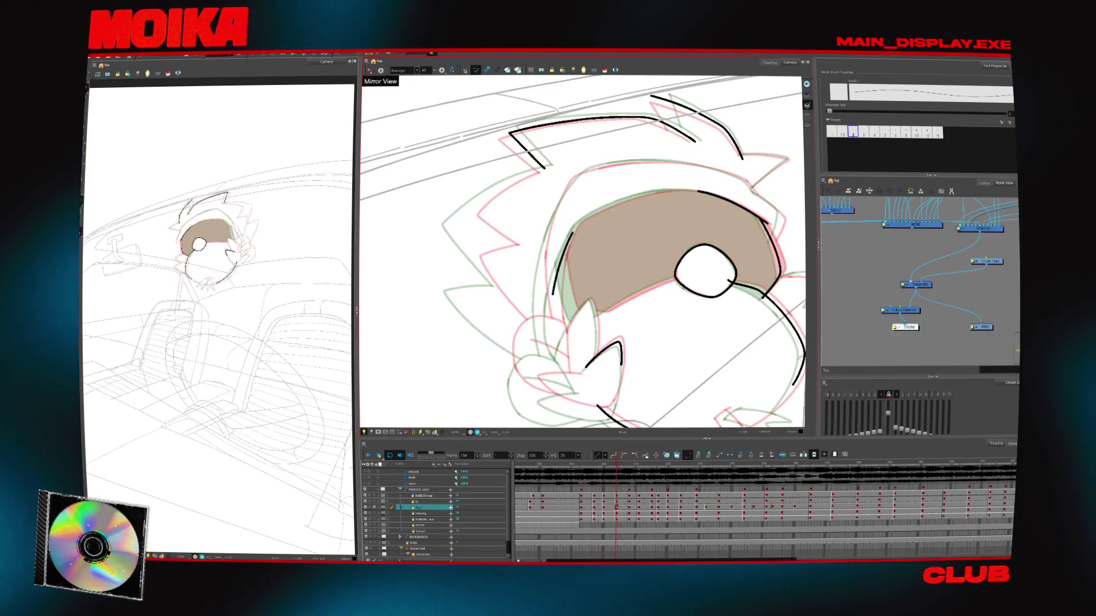
left_click_drag(570, 236, 604, 208)
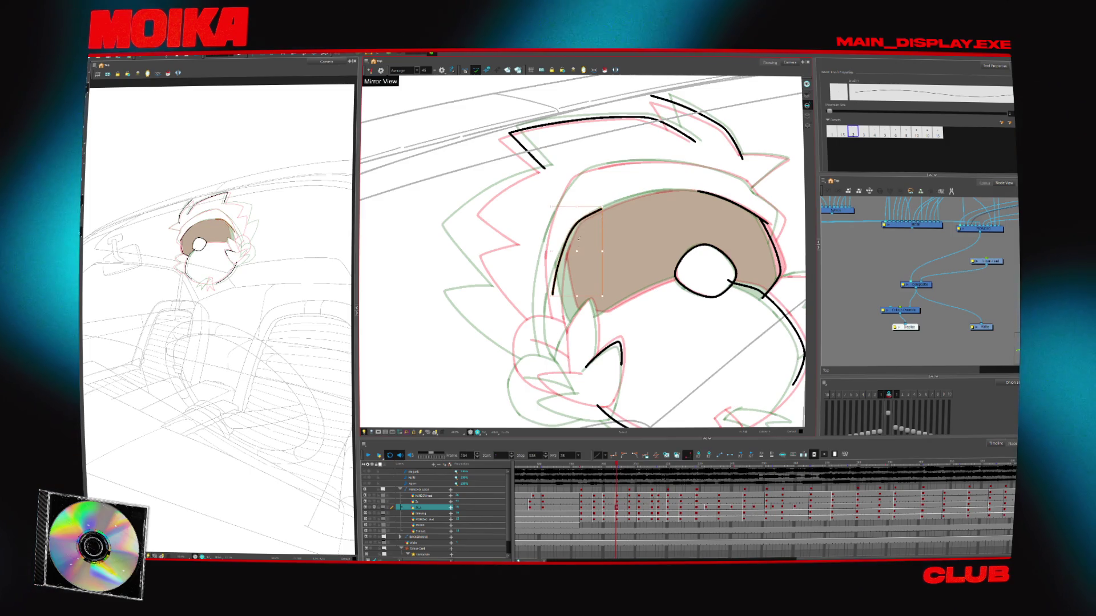
Tilt the canvas to a steeper angle, select the outline above the brown fill, and settle on frame 197
mouse_move(580, 248)
left_mouse_down()
mouse_move(559, 297)
mouse_move(566, 288)
left_mouse_up()
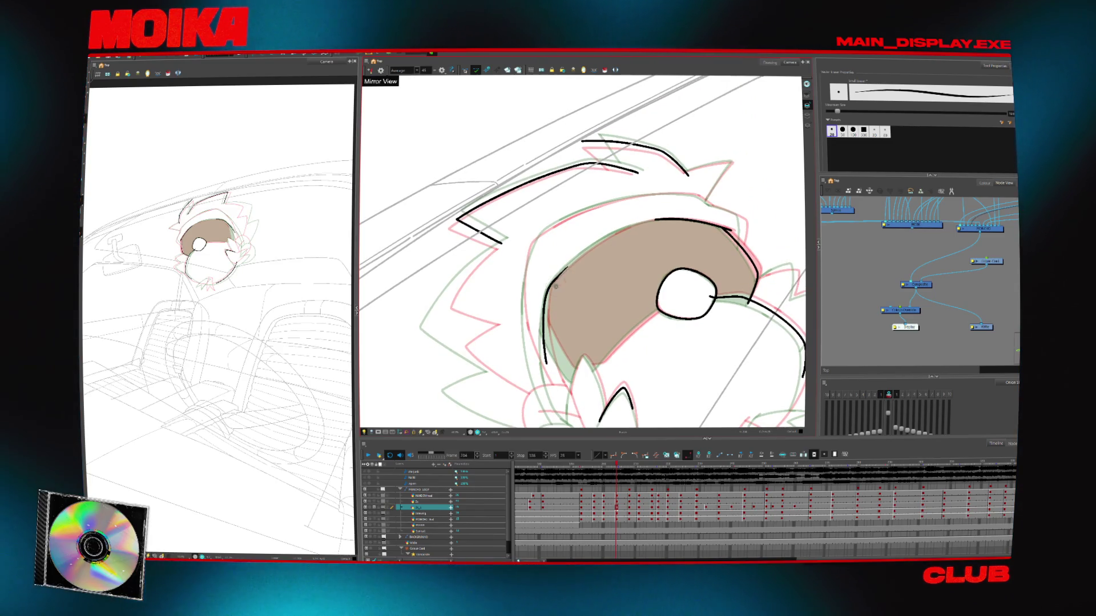
key("f")
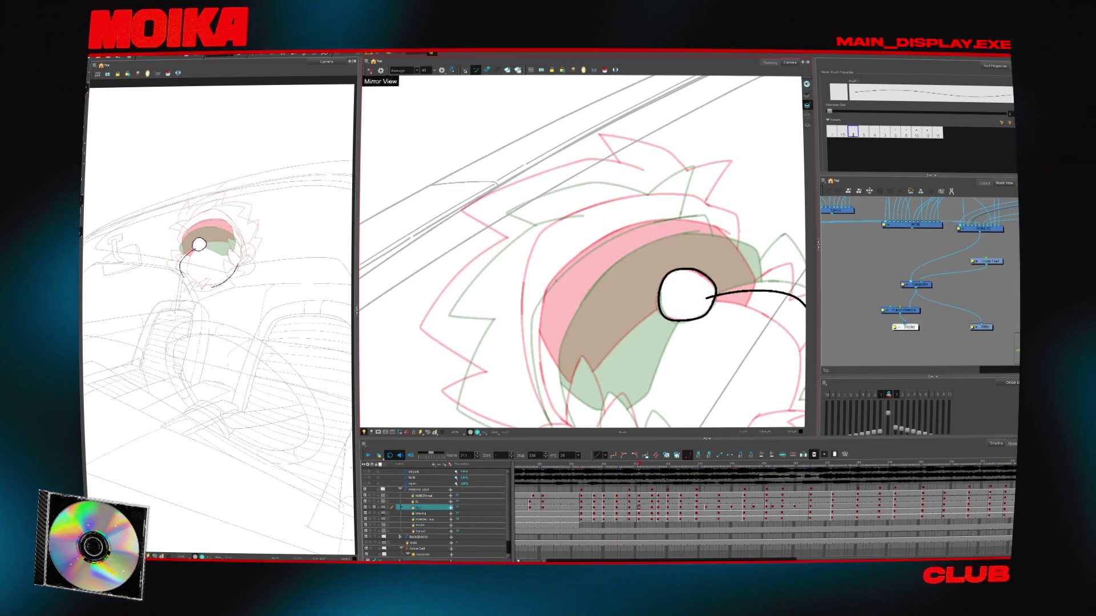
key("f")
key("f")
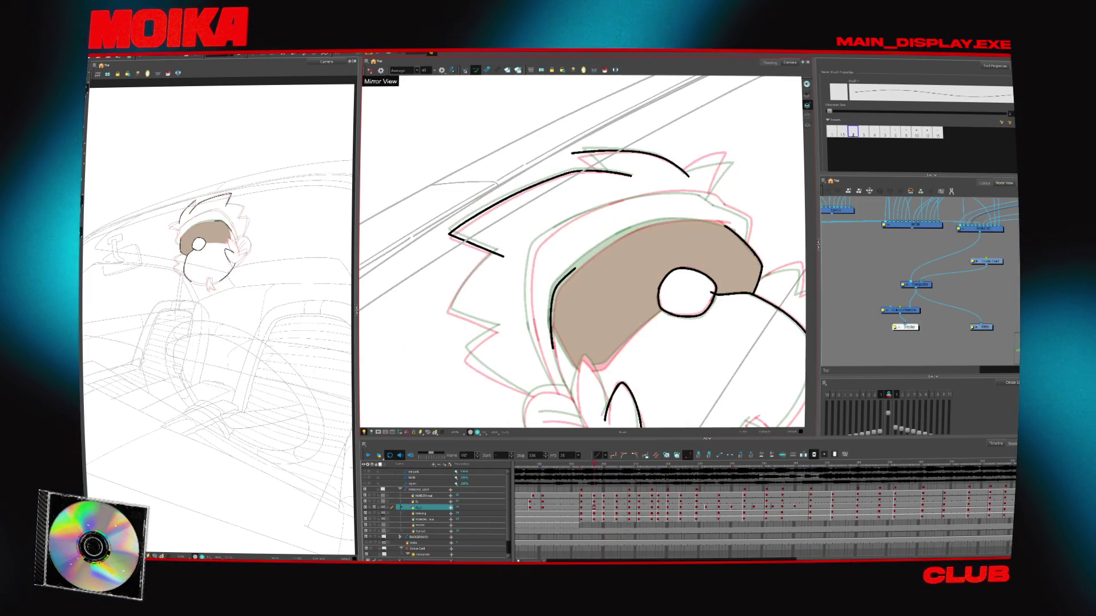
mouse_move(628, 246)
left_mouse_down()
mouse_move(656, 232)
mouse_move(640, 203)
mouse_move(600, 260)
left_mouse_up()
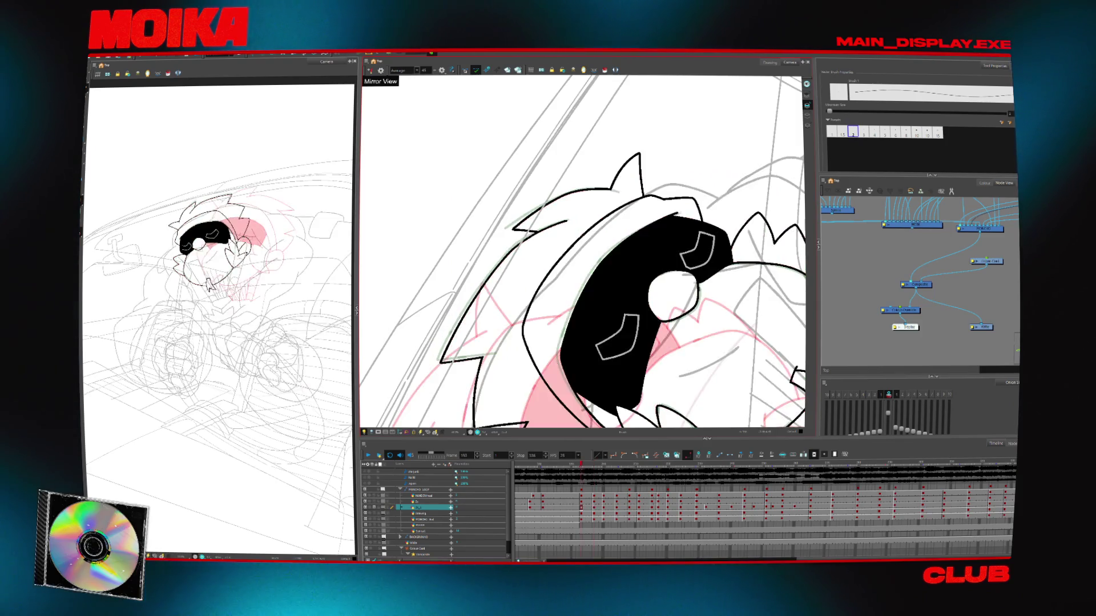
left_click(678, 217)
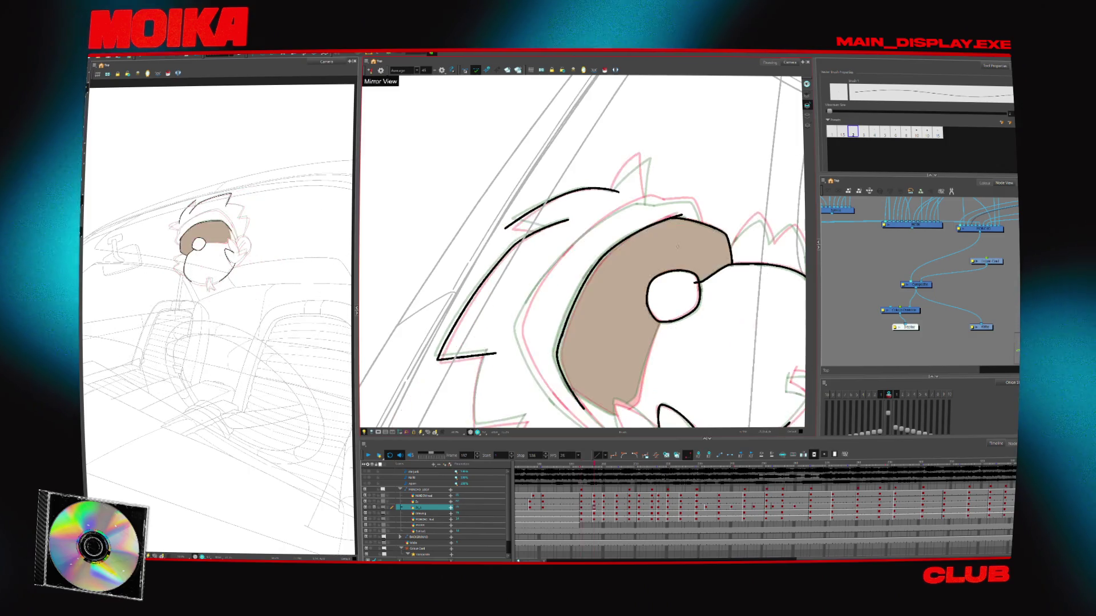
key("period")
key("period")
key("period")
key("comma")
key("comma")
key("comma")
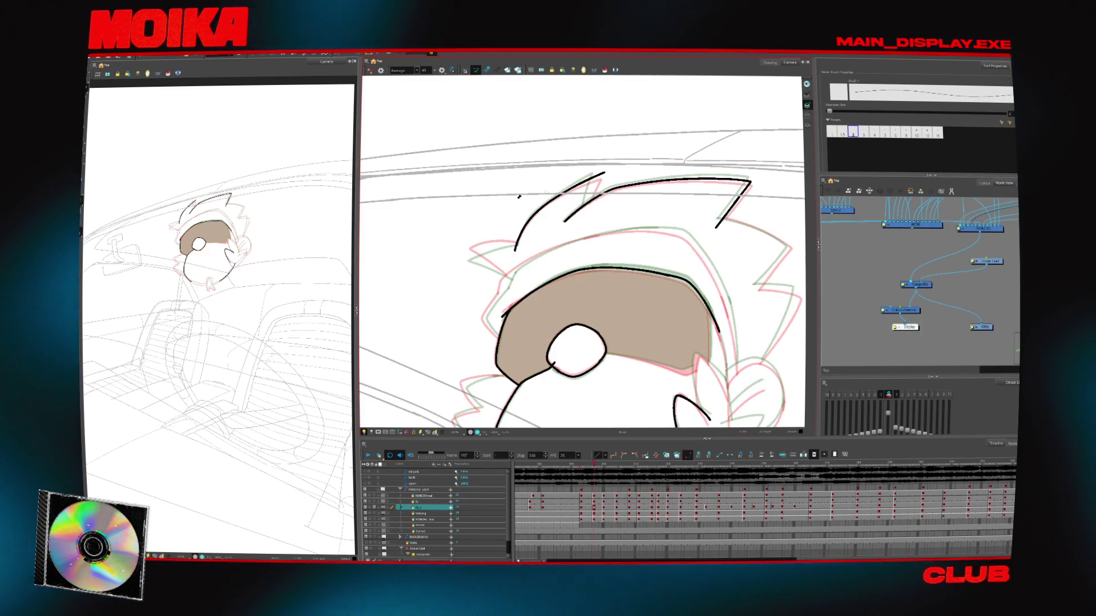
Try and undo hair strokes on frame 197, checking the drawing at frame 208
left_click_drag(598, 169, 587, 209)
key("ctrl+z")
left_click_drag(597, 168, 583, 214)
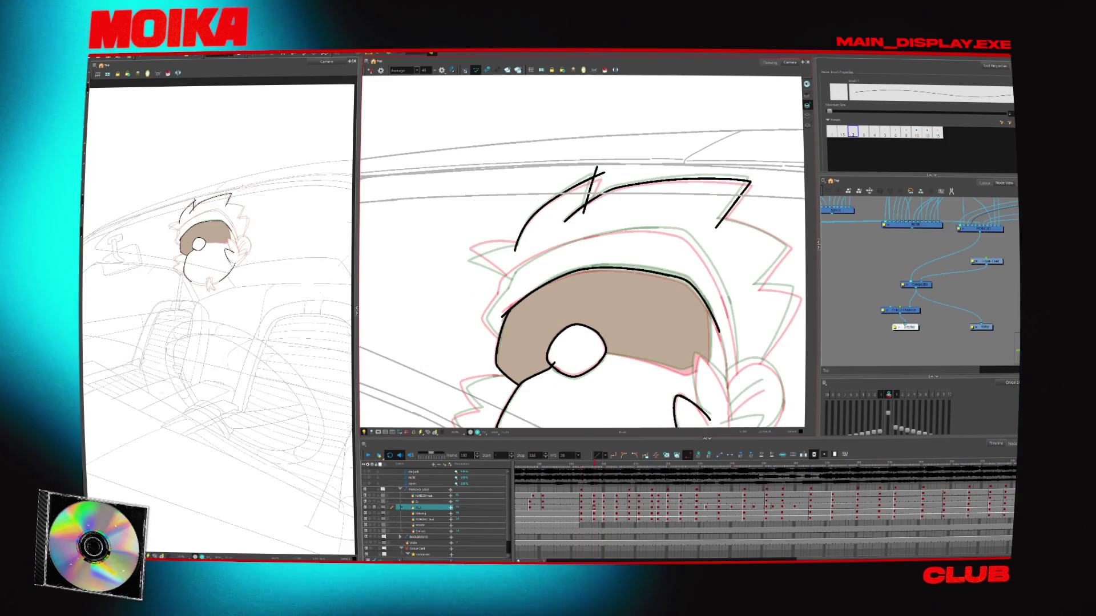
key("ctrl+z")
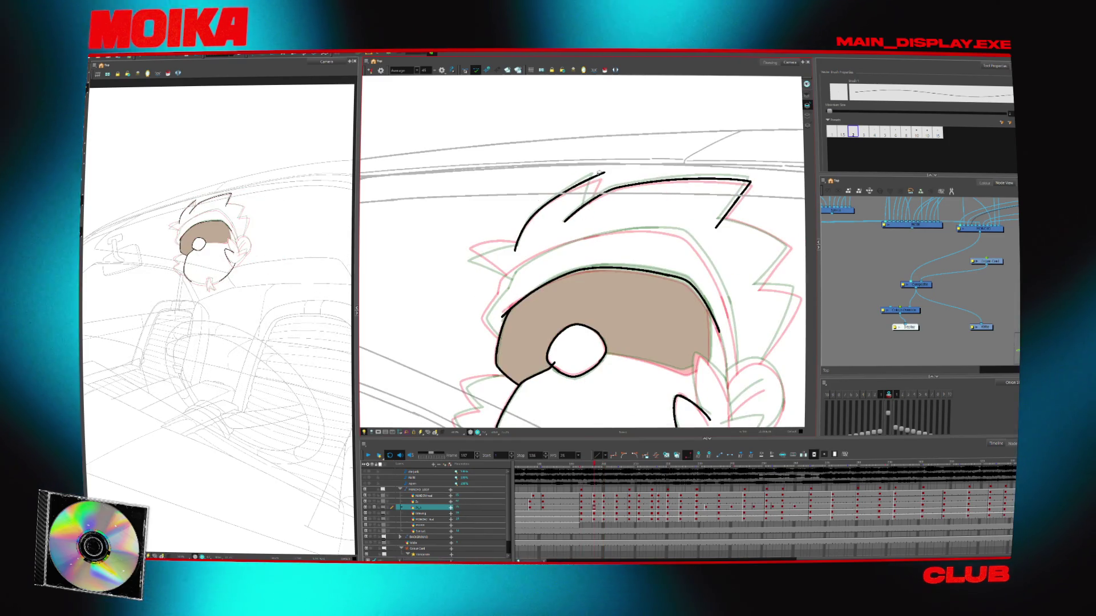
key("period")
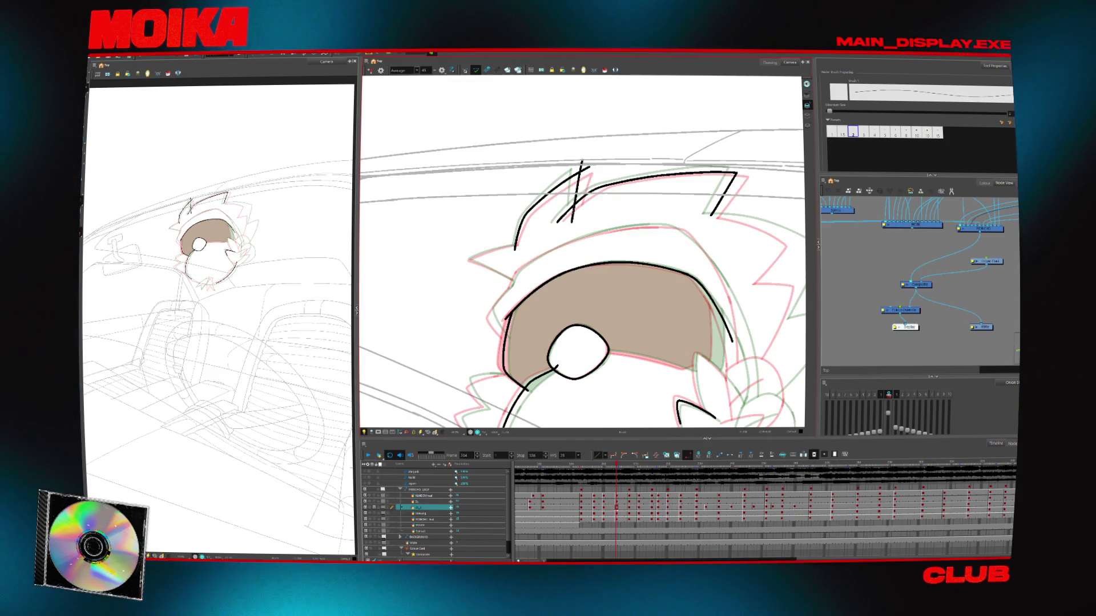
key("period")
key("period")
key("period")
key("period")
key("comma")
key("comma")
key("comma")
key("comma")
key("comma")
key("comma")
key("comma")
key("comma")
key("comma")
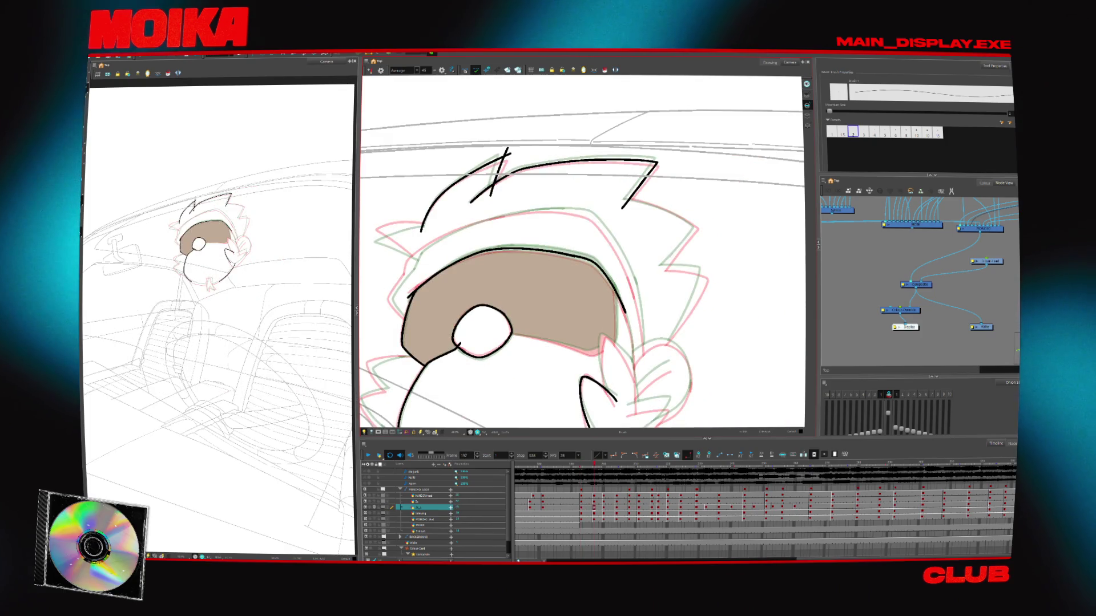
Ink the hair's right edge in a mirrored, rotated view, undoing stray strokes
left_click_drag(699, 224, 656, 274)
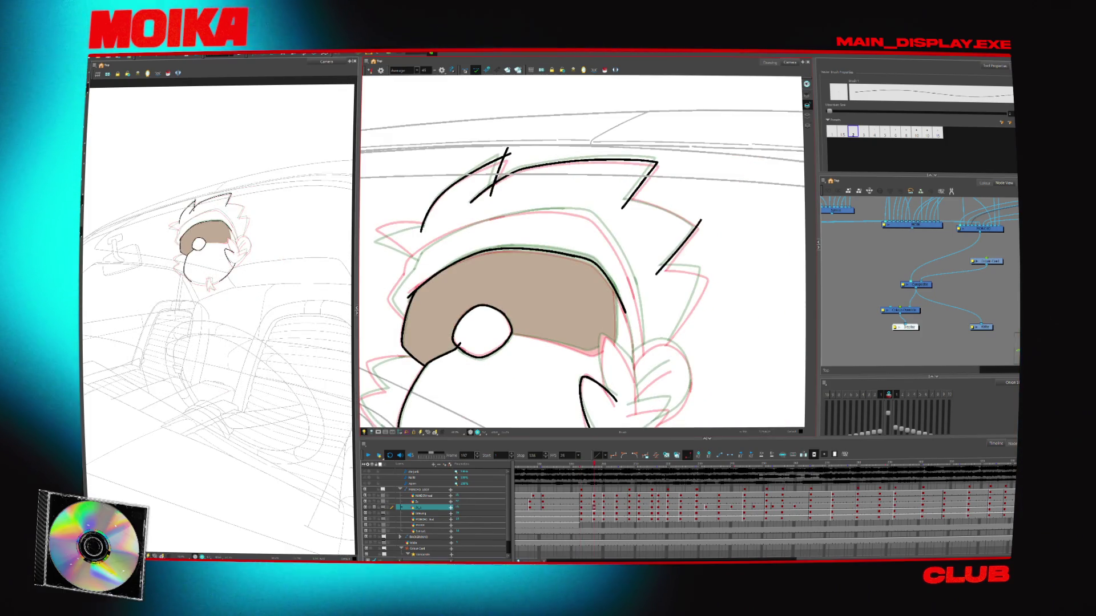
key("4")
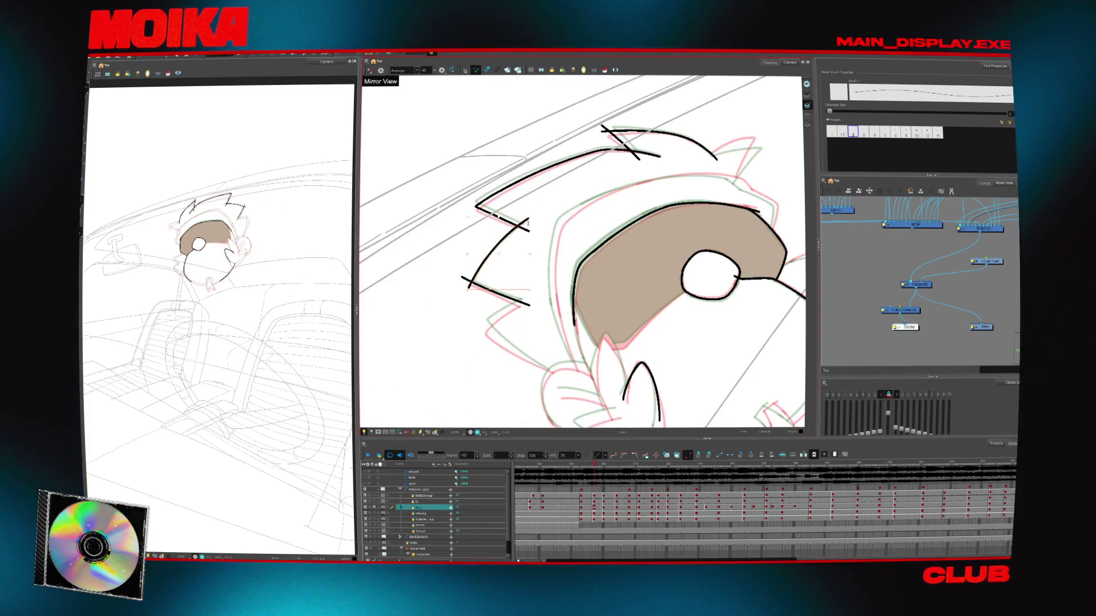
key("period")
key("period")
key("period")
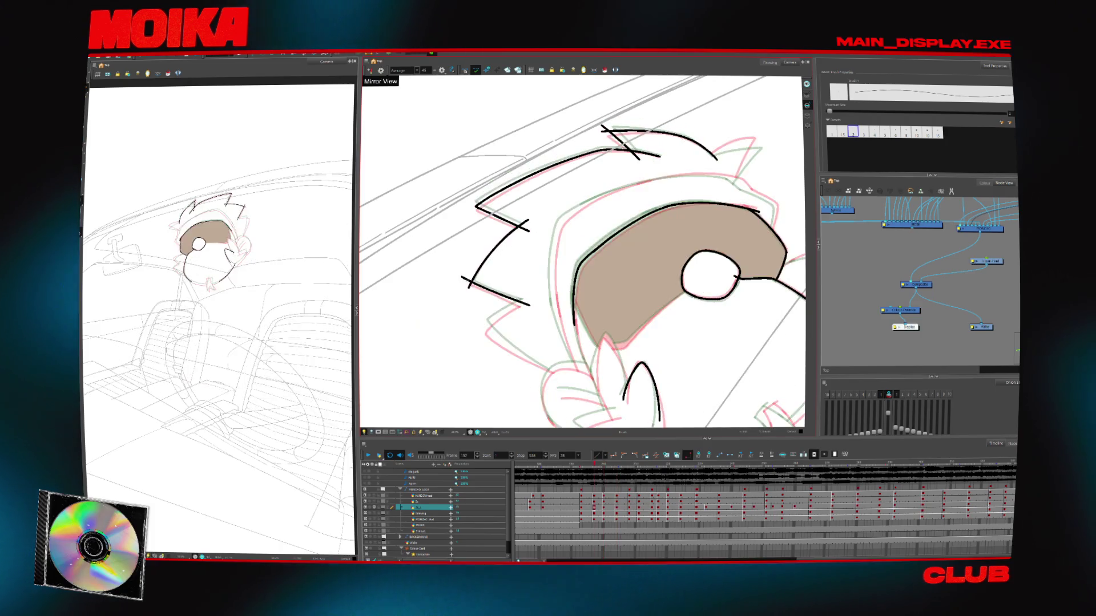
key("ctrl+z")
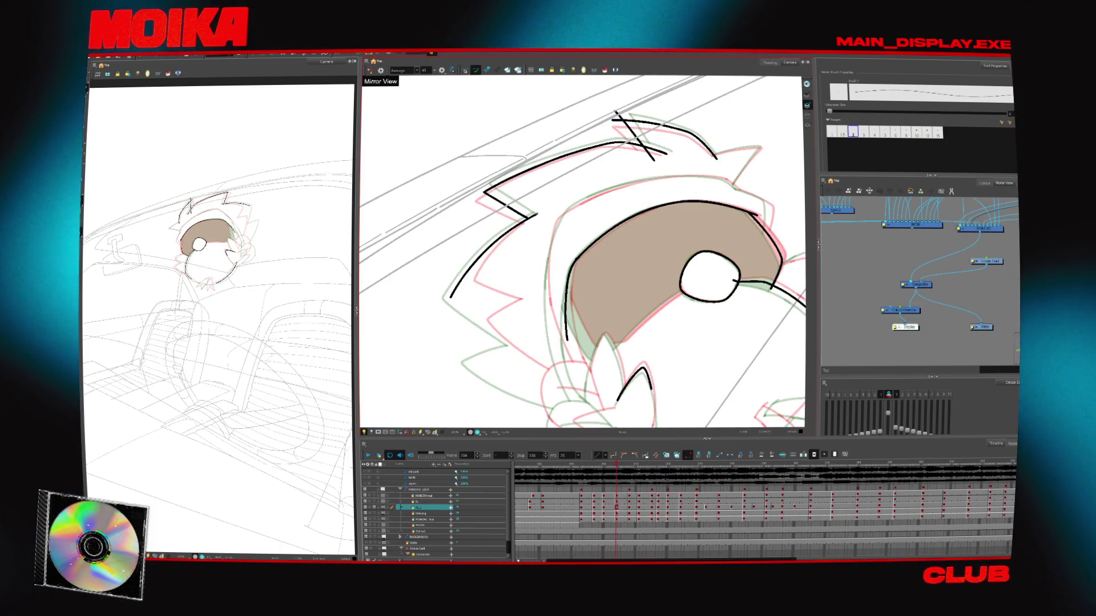
key("ctrl+alt+x")
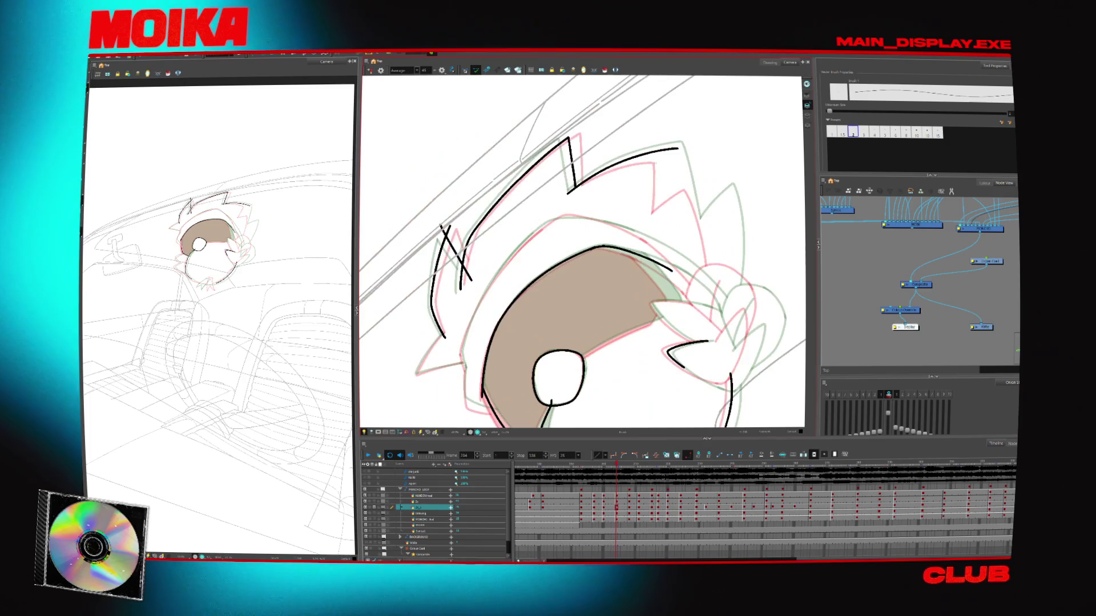
left_click_drag(663, 143, 673, 183)
key("ctrl+z")
Draw the visor's left-edge stroke at frame 192, then loop-play the animation
key("ctrl+alt+x")
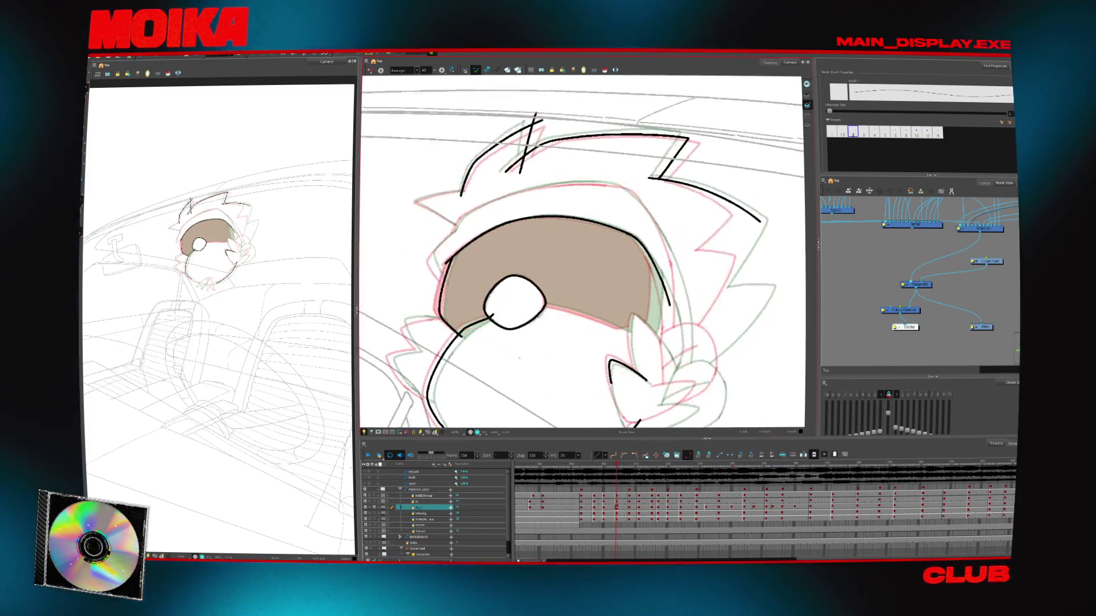
left_click_drag(425, 260, 439, 286)
left_click_drag(439, 260, 446, 228)
left_click(449, 231)
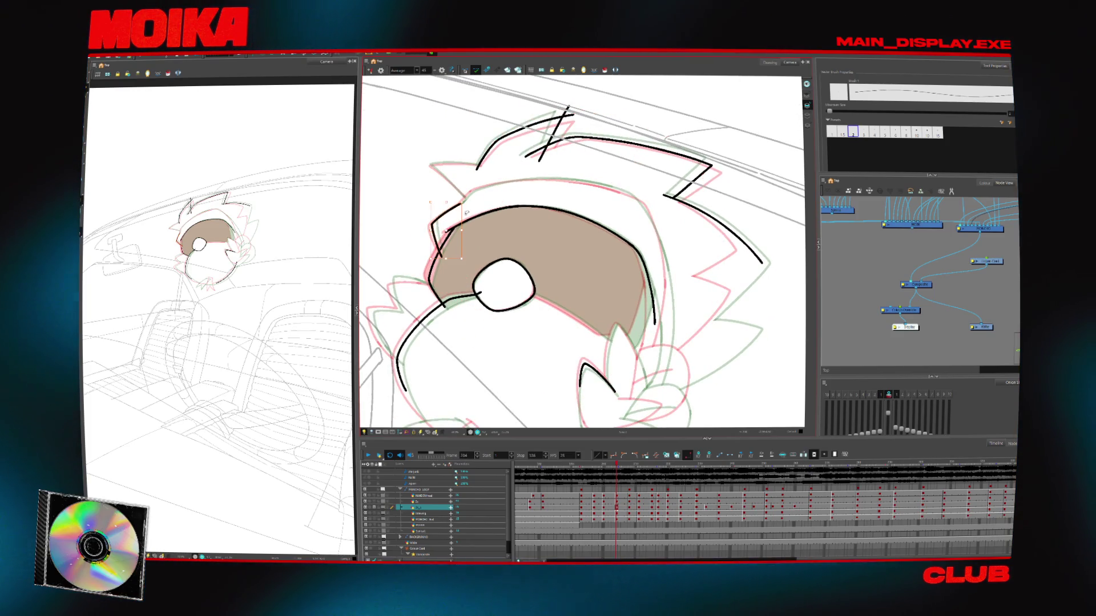
key("Return")
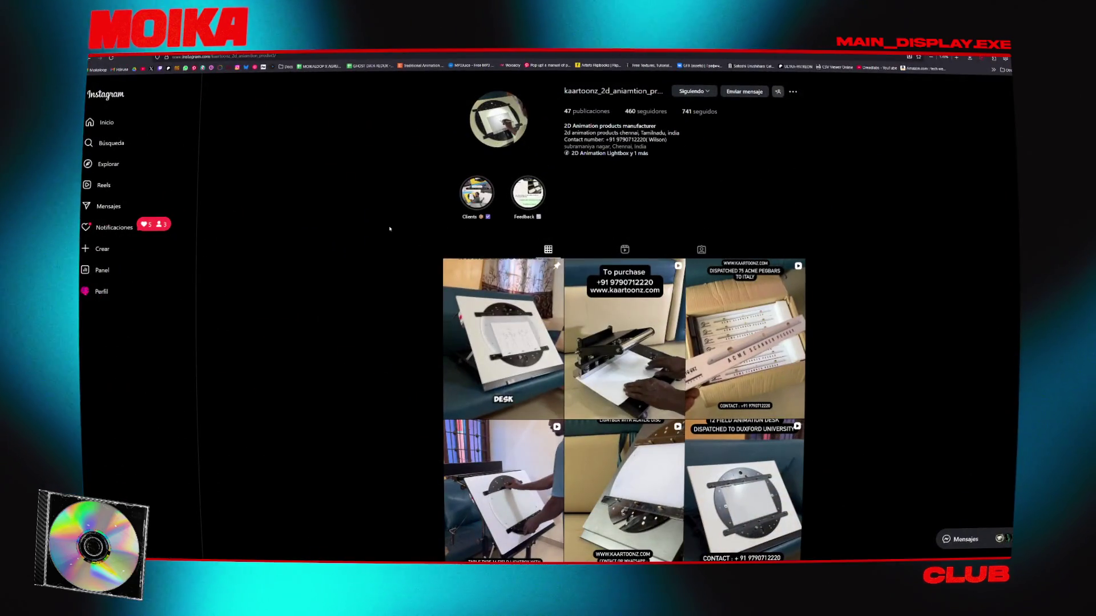
scroll(387, 261, "down", 2)
scroll(410, 264, "down", 2)
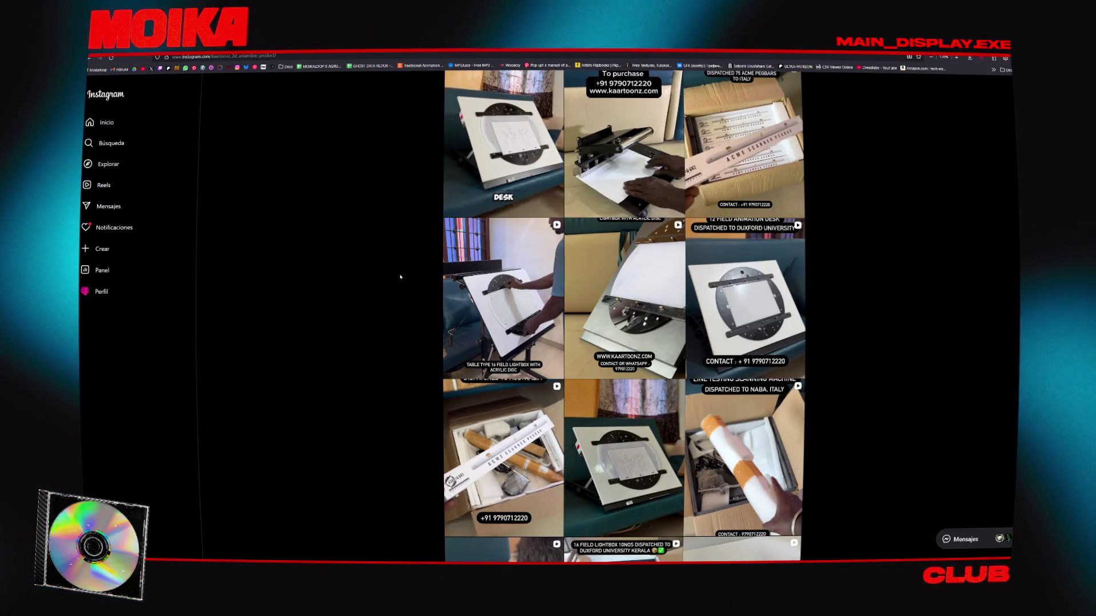
scroll(400, 277, "down", 2)
scroll(384, 262, "down", 2)
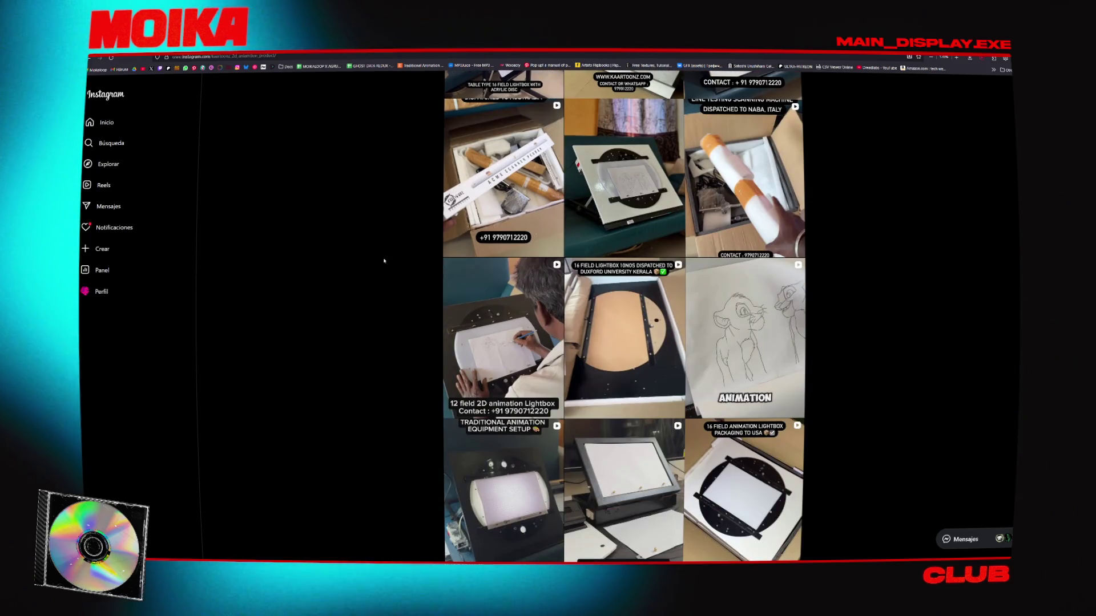
scroll(394, 254, "down", 1)
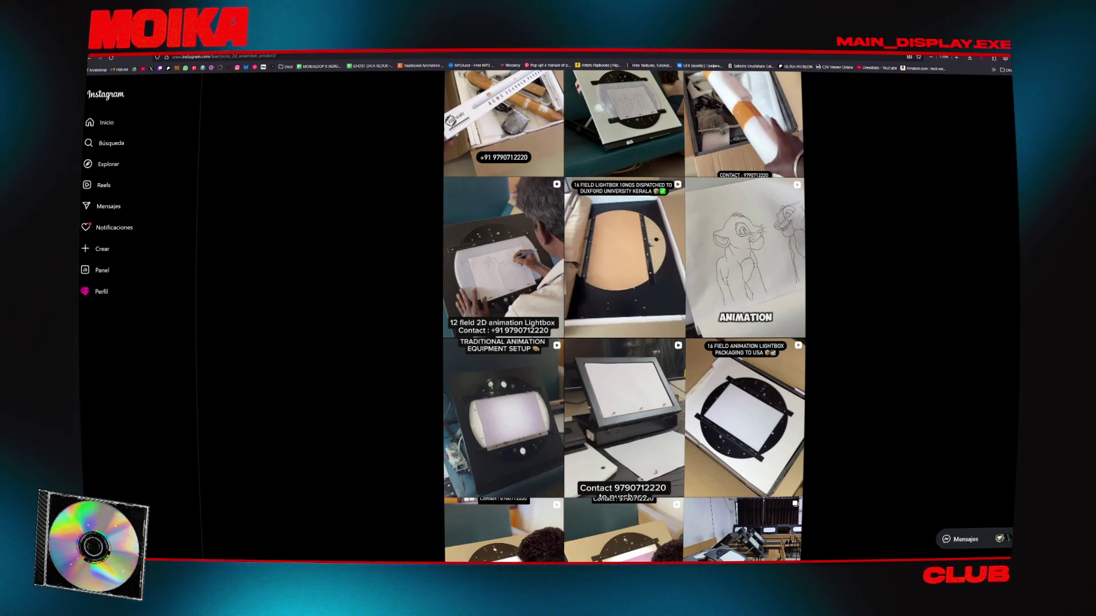
scroll(367, 176, "down", 3)
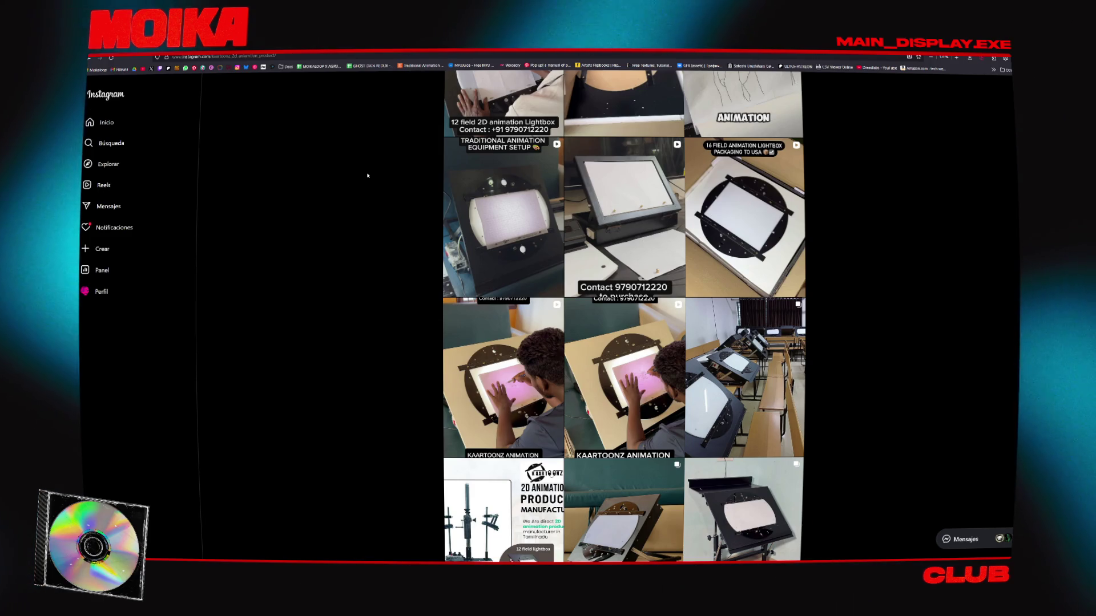
scroll(368, 176, "down", 5)
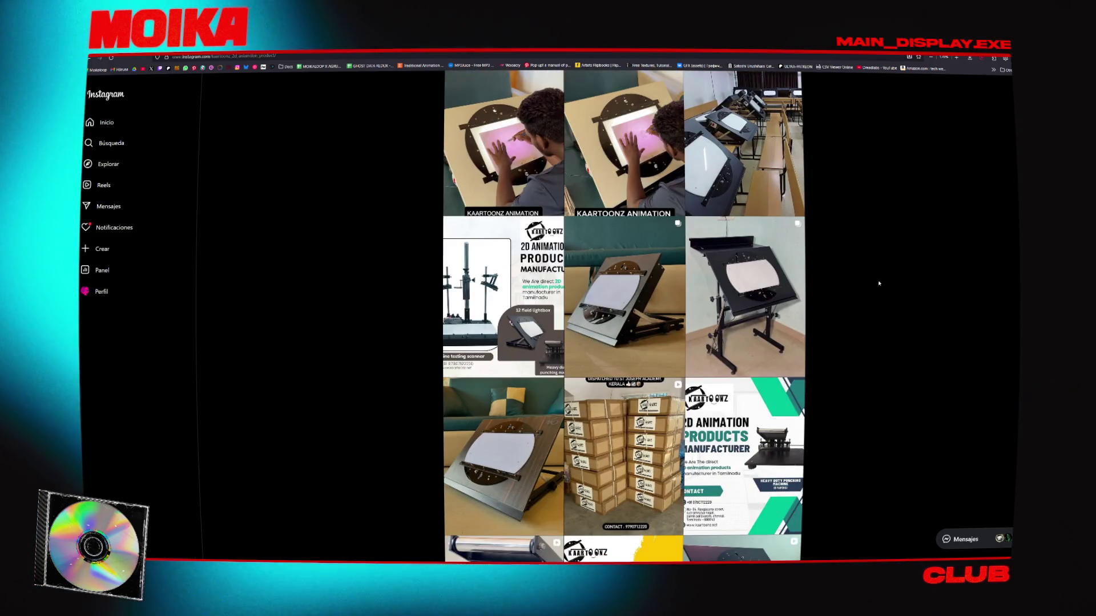
scroll(874, 287, "down", 3)
scroll(862, 343, "down", 4)
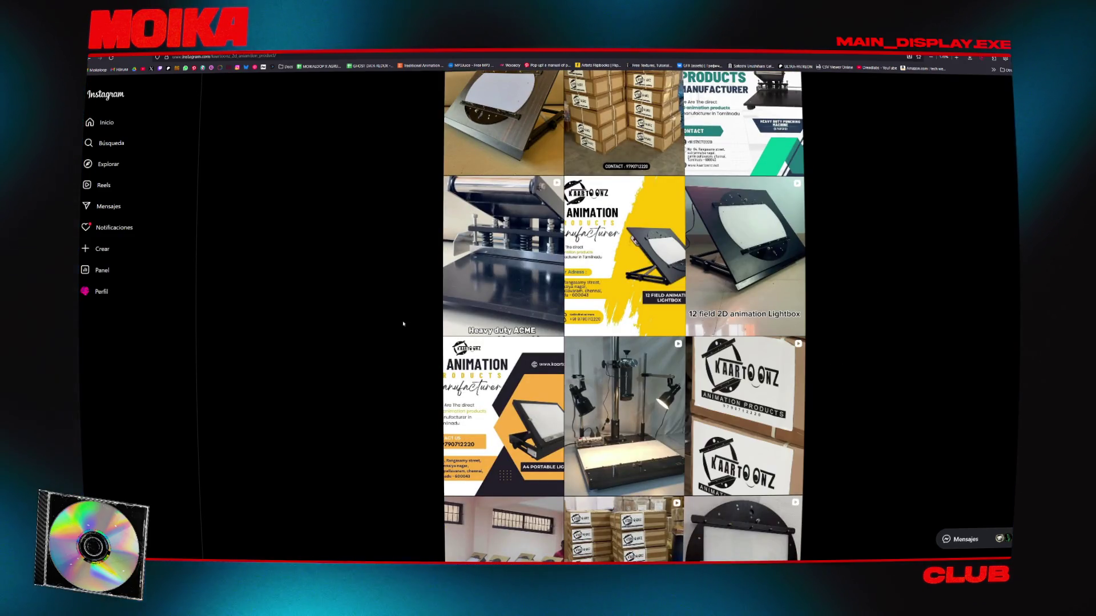
scroll(363, 388, "up", 10)
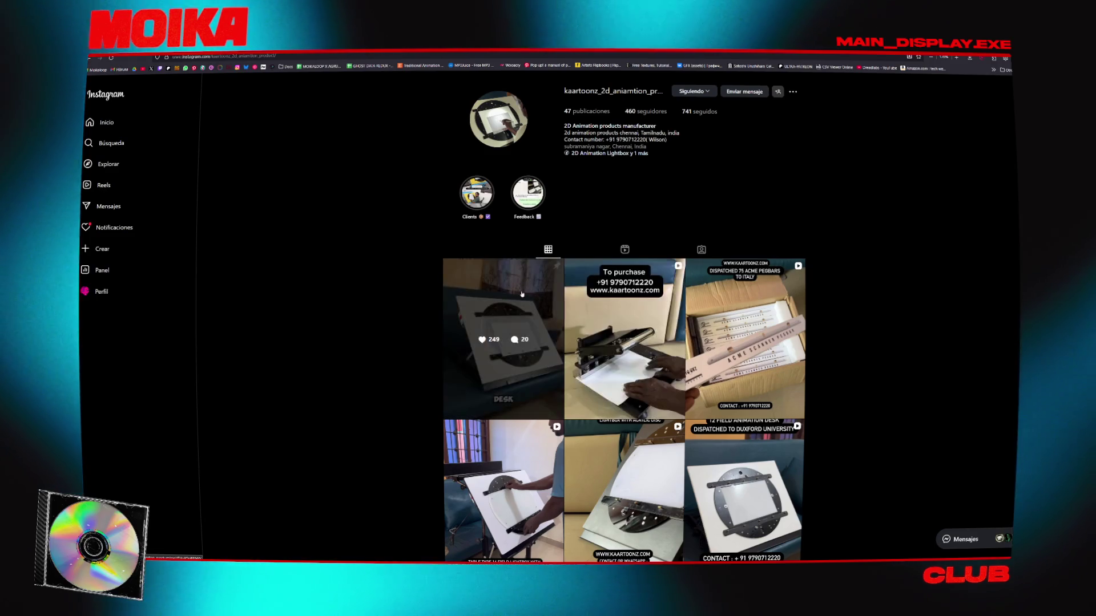
View and close the DESK lightbox post, then follow the profile's kaartoonz.com link
left_click(559, 286)
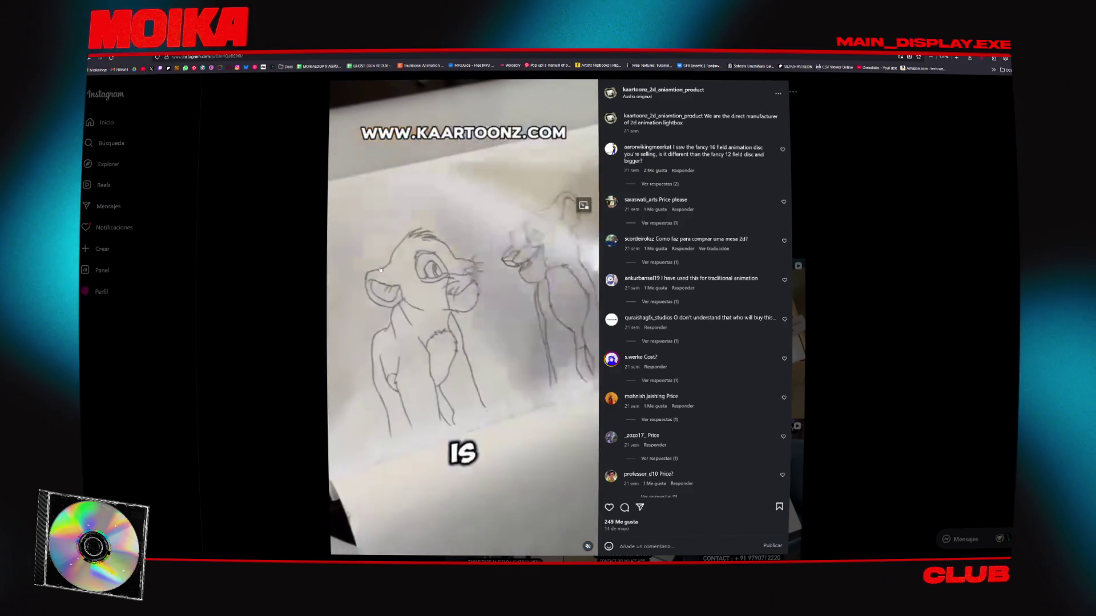
left_click(252, 252)
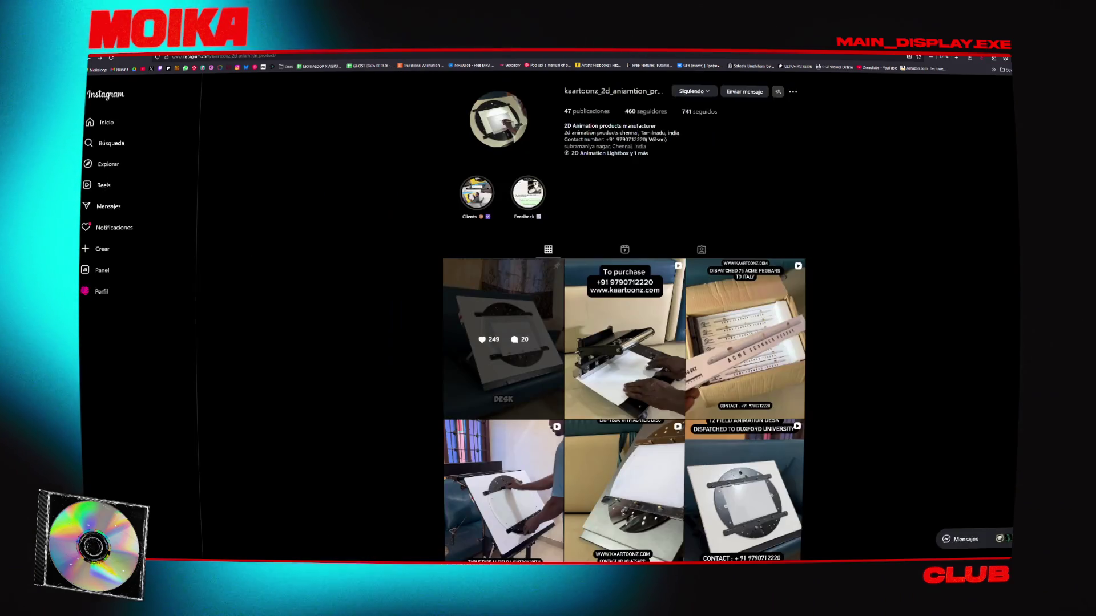
left_click(622, 153)
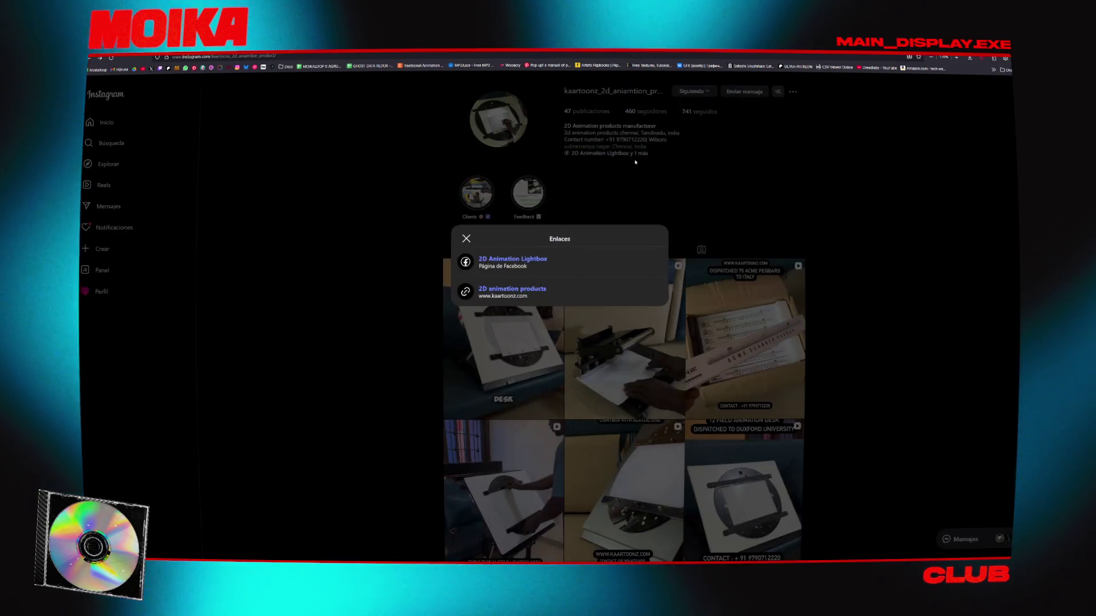
left_click(448, 292)
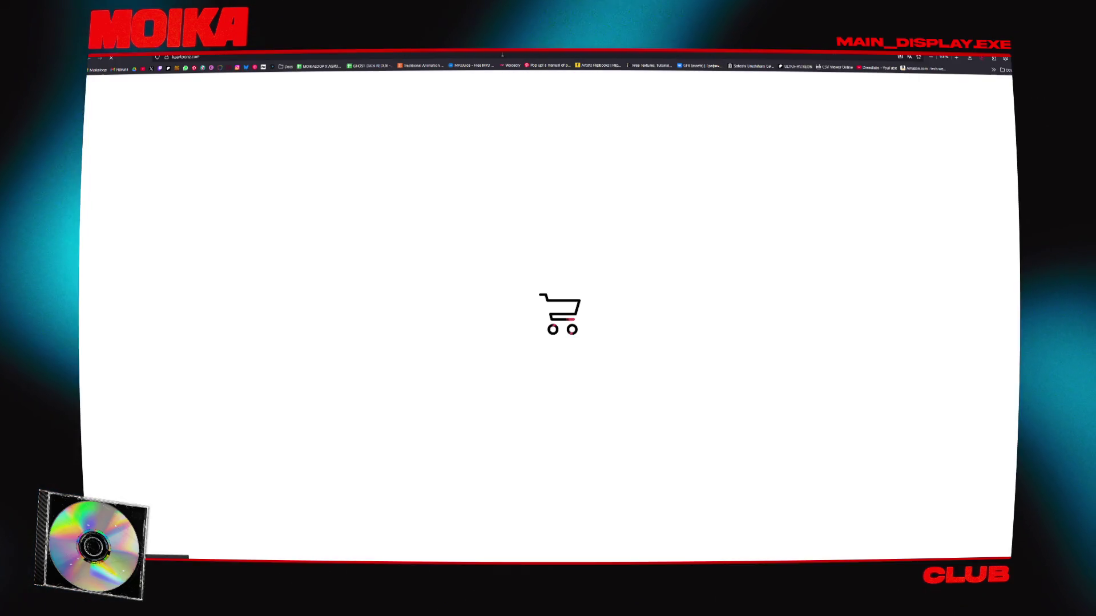
Browse the Heavy Duty ACME Punching Machine page and its photos, then return to the category
mouse_move(571, 100)
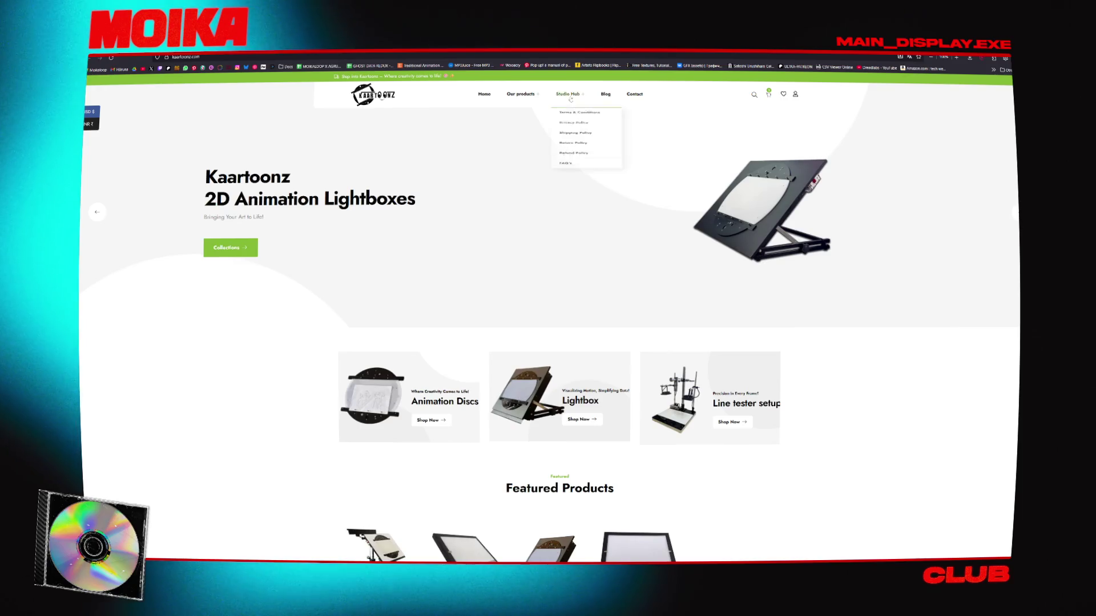
mouse_move(521, 94)
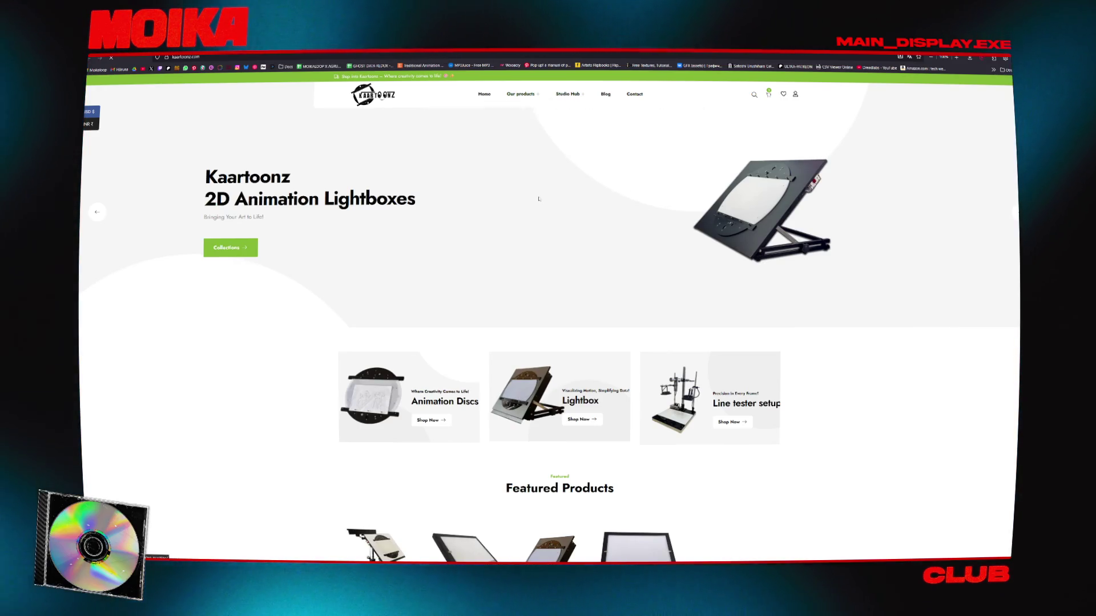
scroll(354, 250, "down", 3)
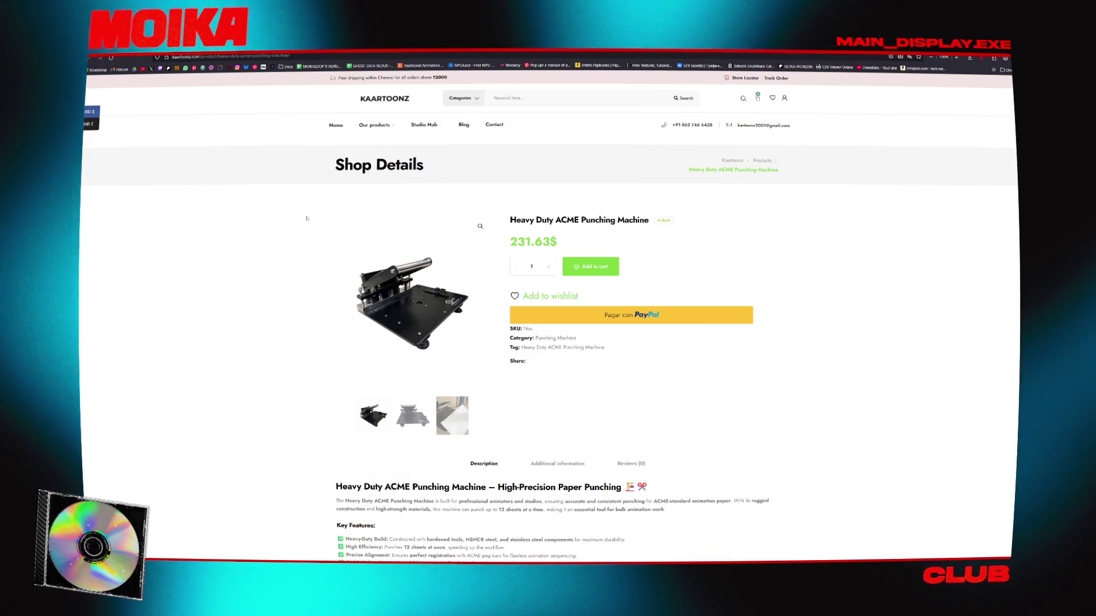
left_click(406, 427)
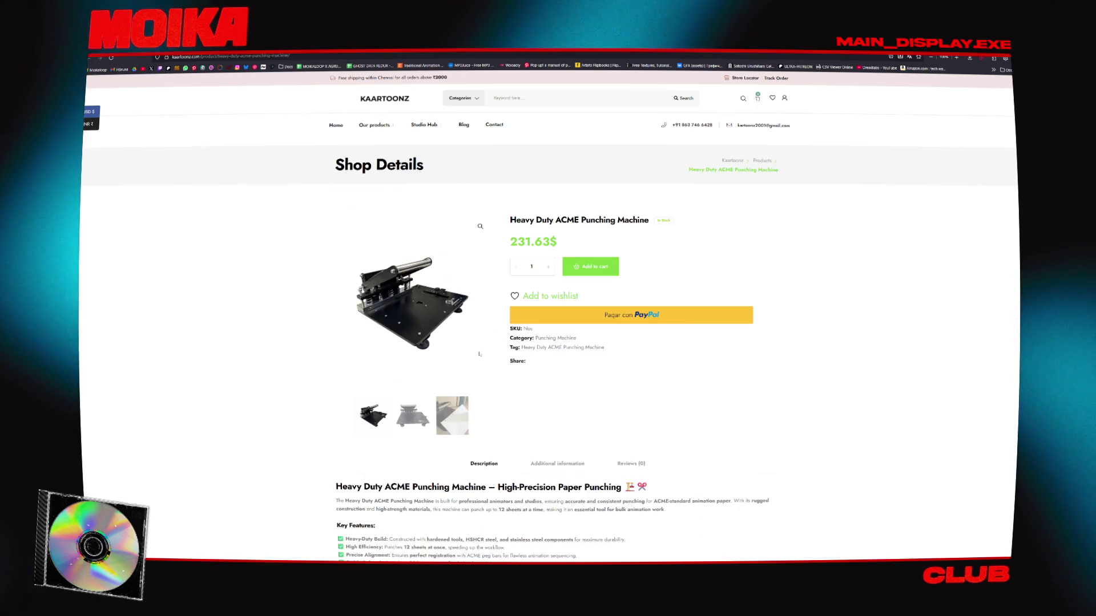
key("alt+Left")
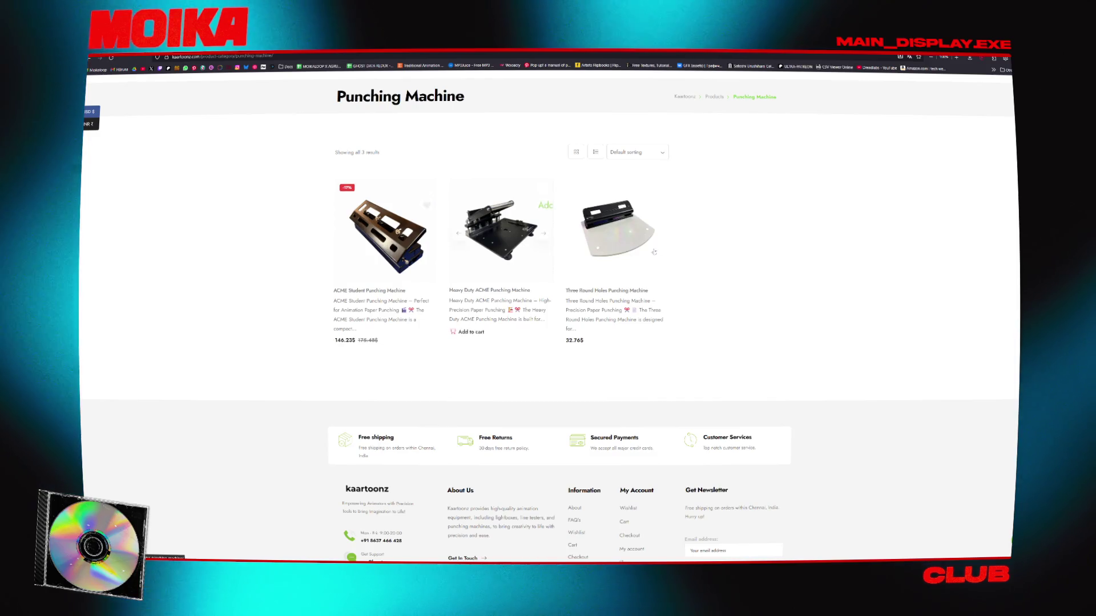
Open the Animation Disc category, then view and close the three-item shopping cart
scroll(388, 233, "up", 2)
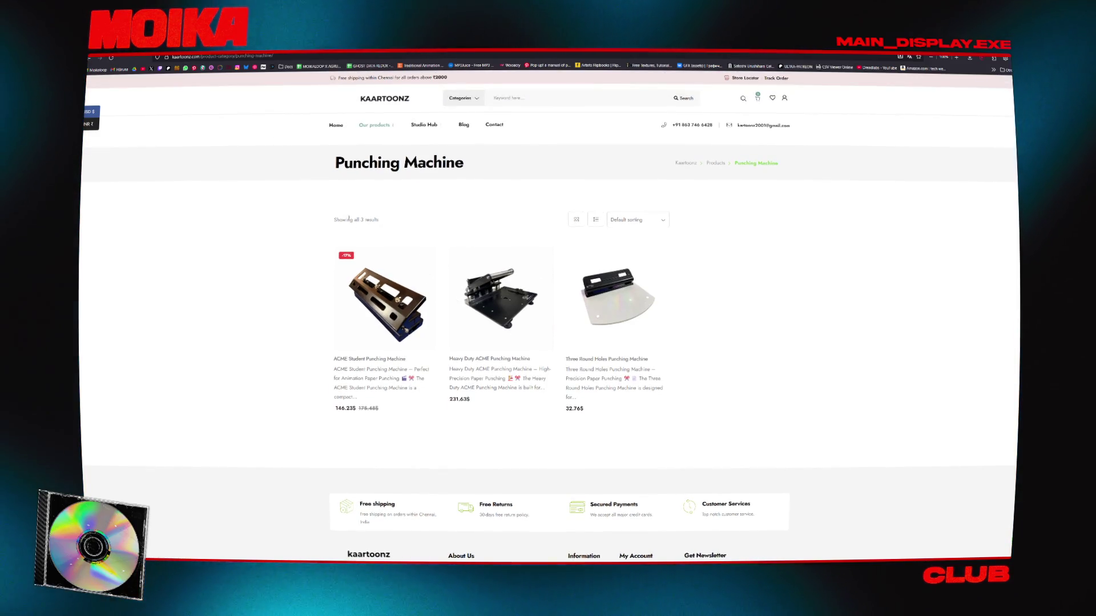
left_click(374, 148)
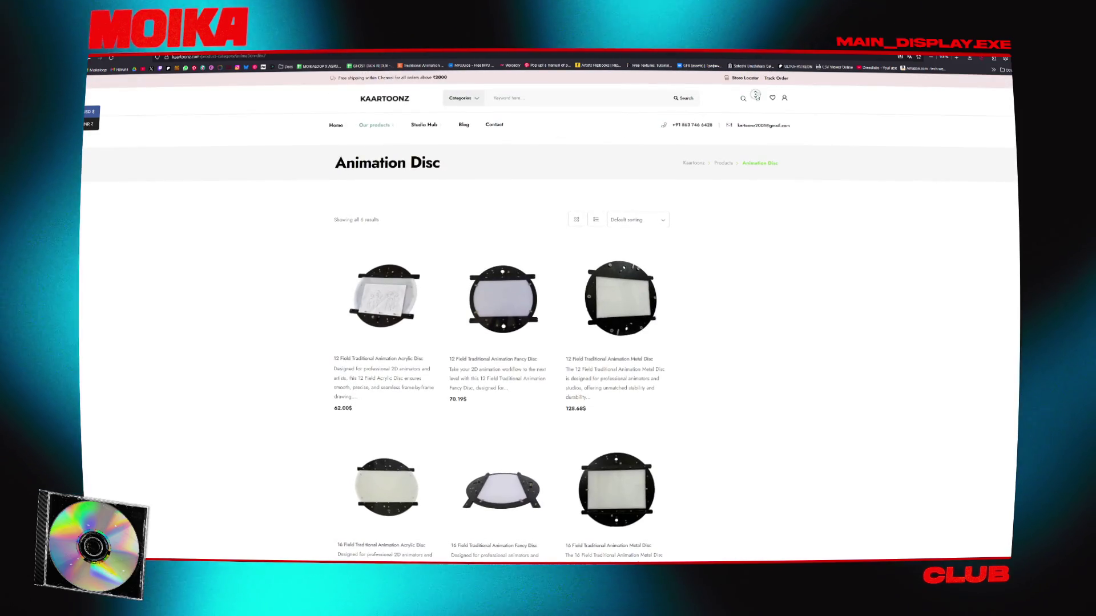
left_click(758, 100)
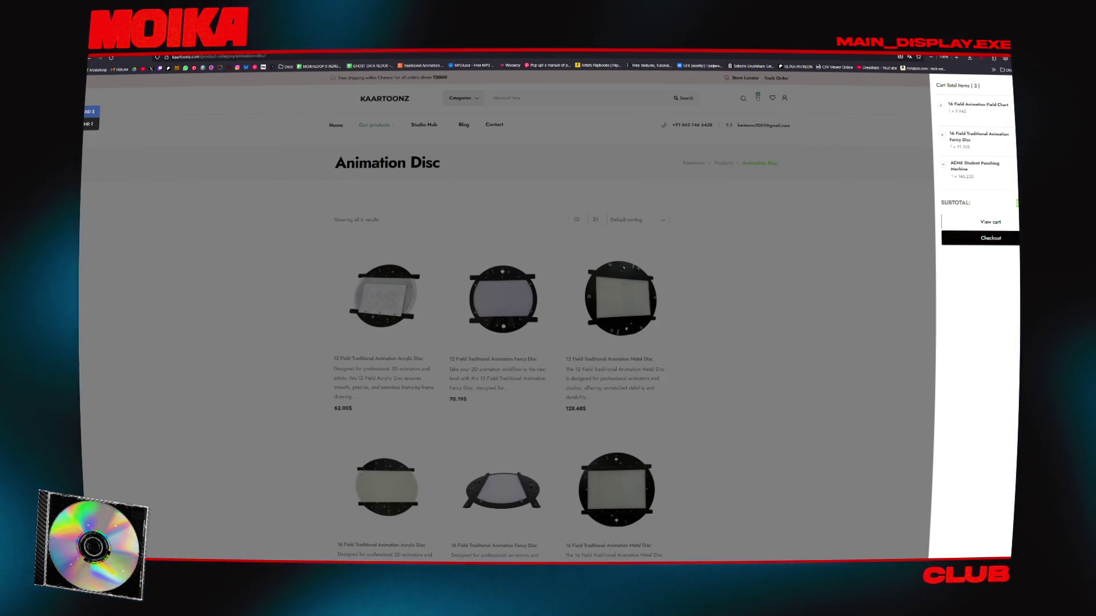
left_click(787, 284)
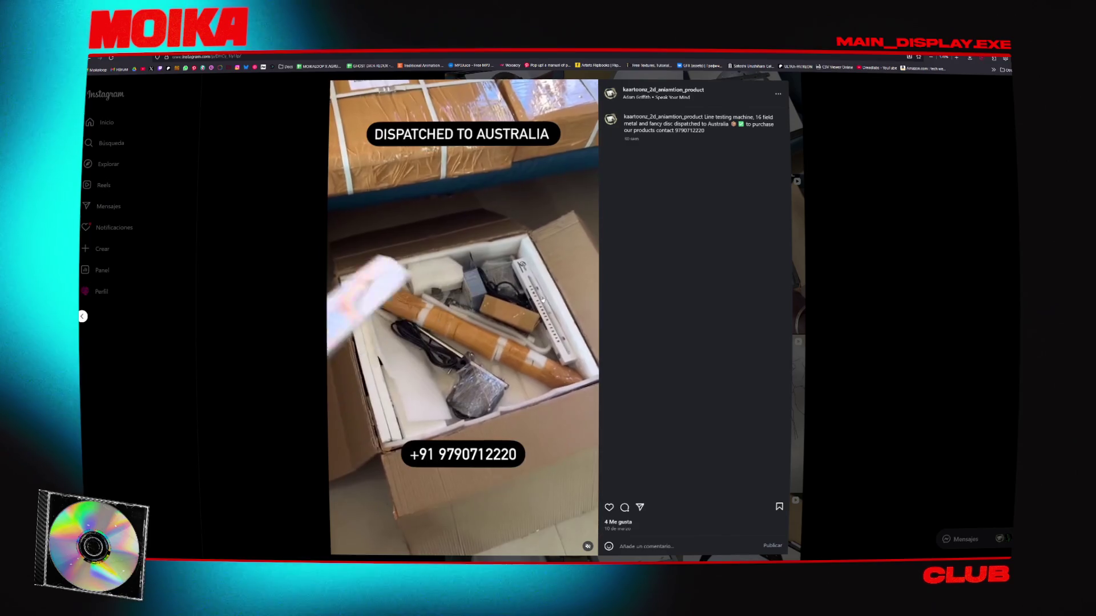
Pause the dispatched-to-Australia shipping video on Instagram
left_click(451, 243)
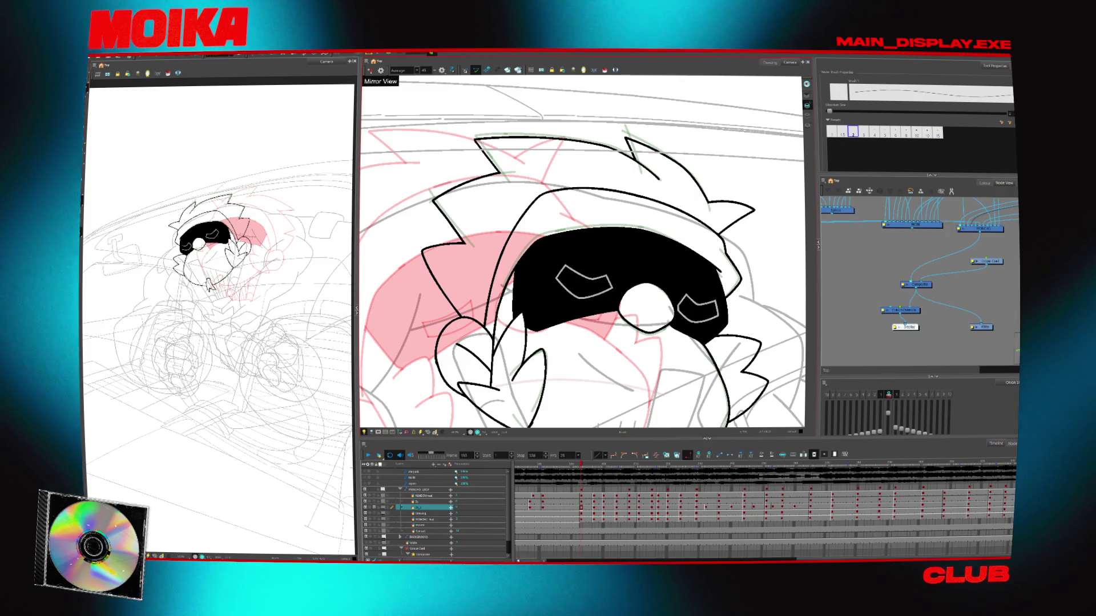
Step back through the shot's head poses to frame 197
key("alt+z")
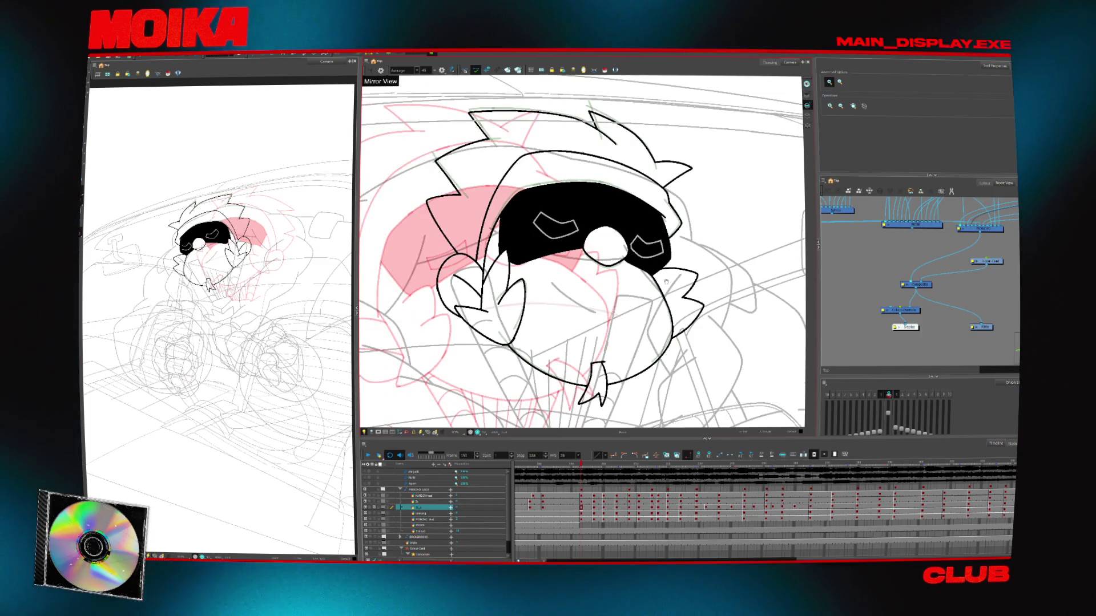
key("comma")
key("comma")
key("comma")
key("comma")
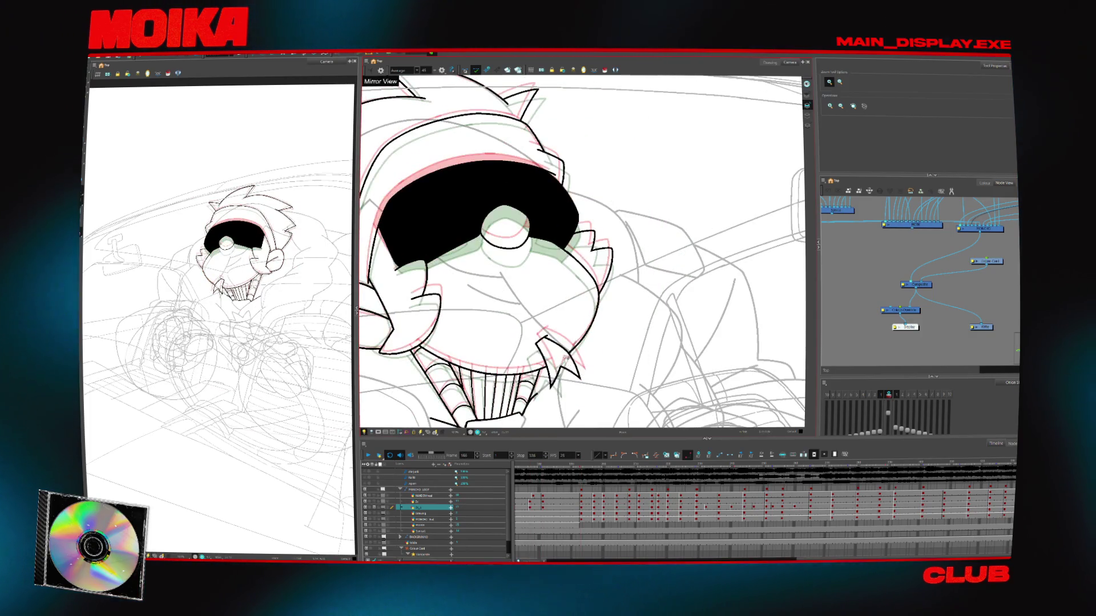
key("comma")
key("comma")
key("comma")
left_click(577, 500)
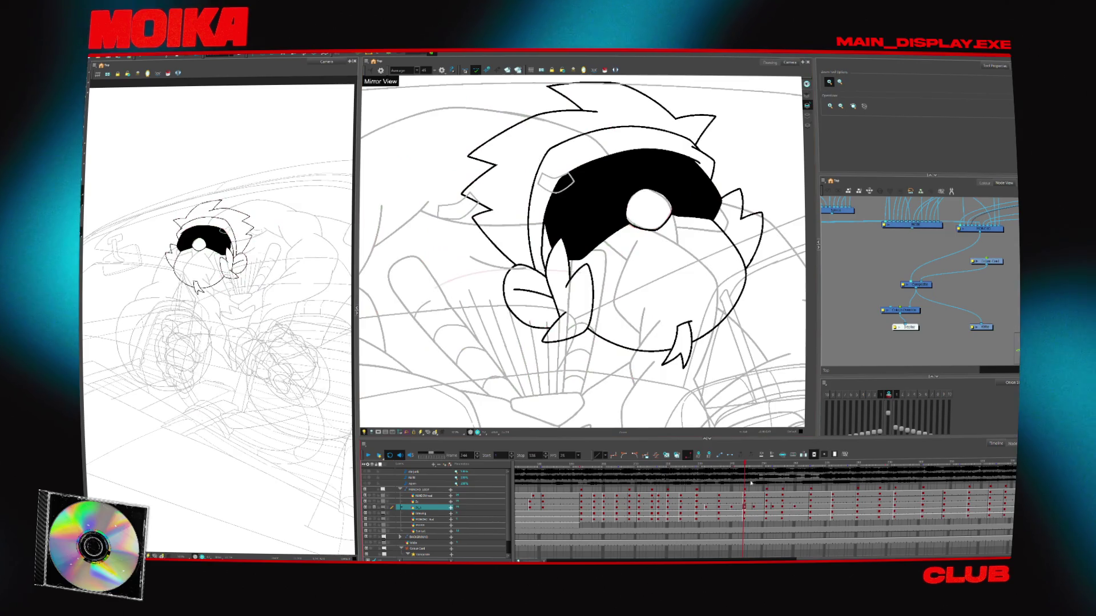
left_click(590, 501)
left_click(593, 500)
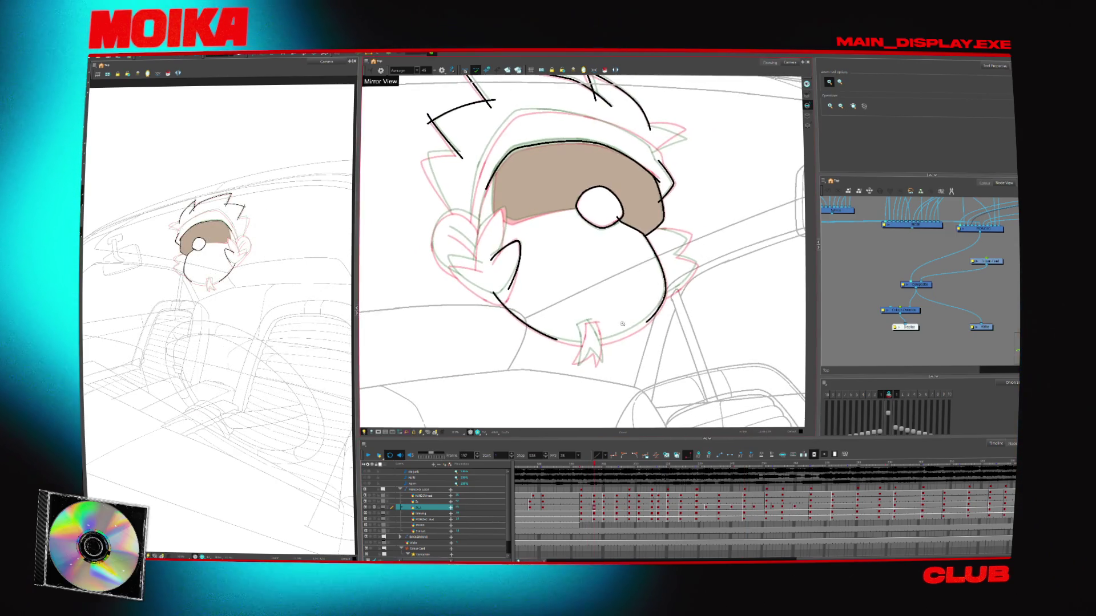
scroll(476, 256, "up", 5)
Ink the face's left outline with the Brush over the frame-204 rough
key("alt+b")
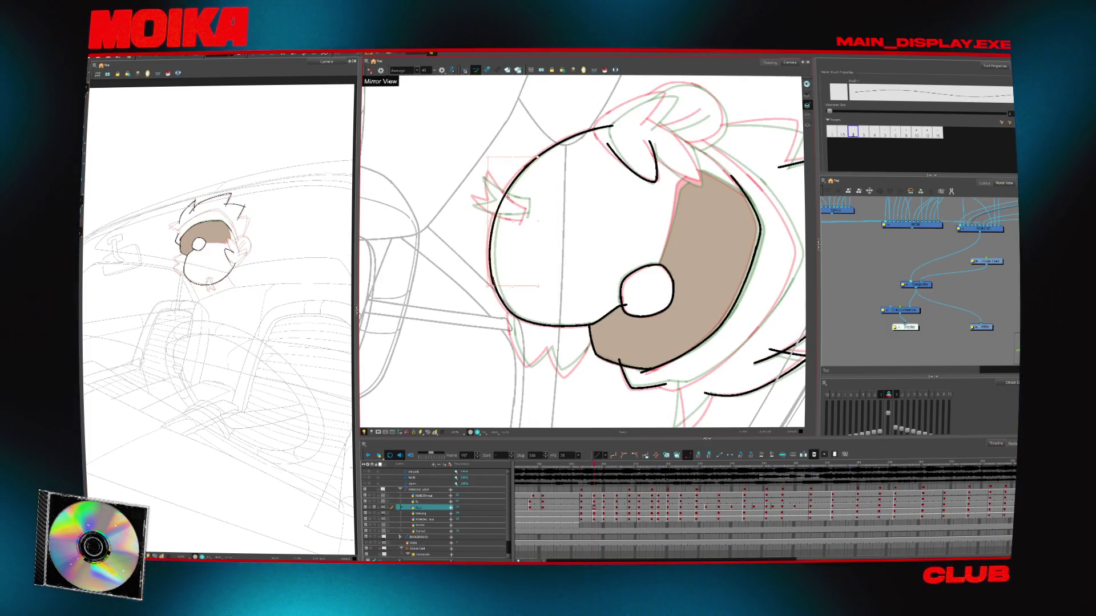
key("period")
key("period")
key("period")
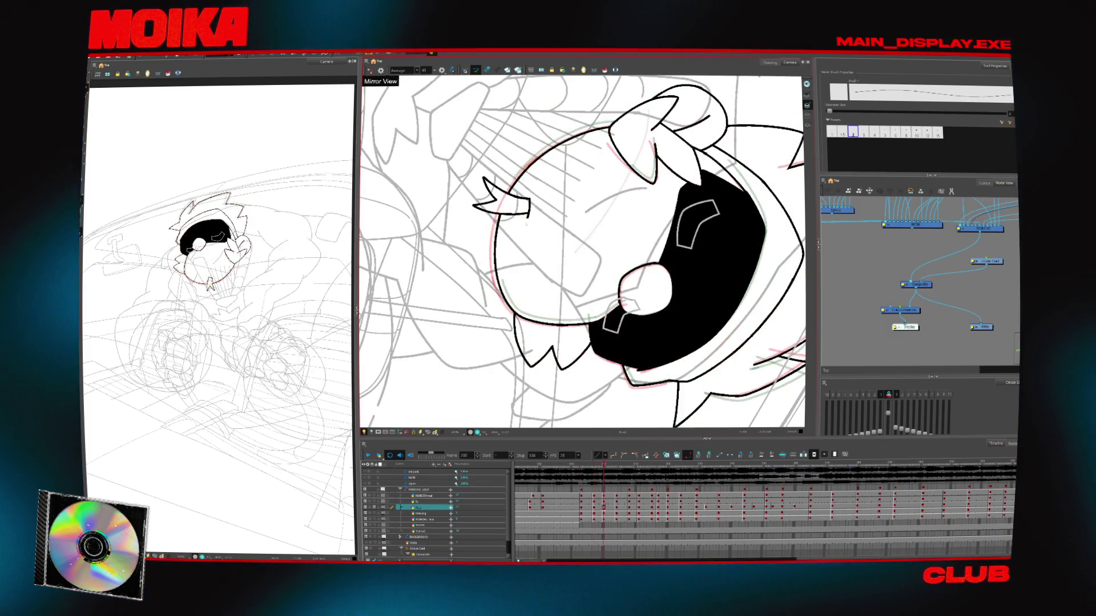
left_click_drag(502, 289, 521, 172)
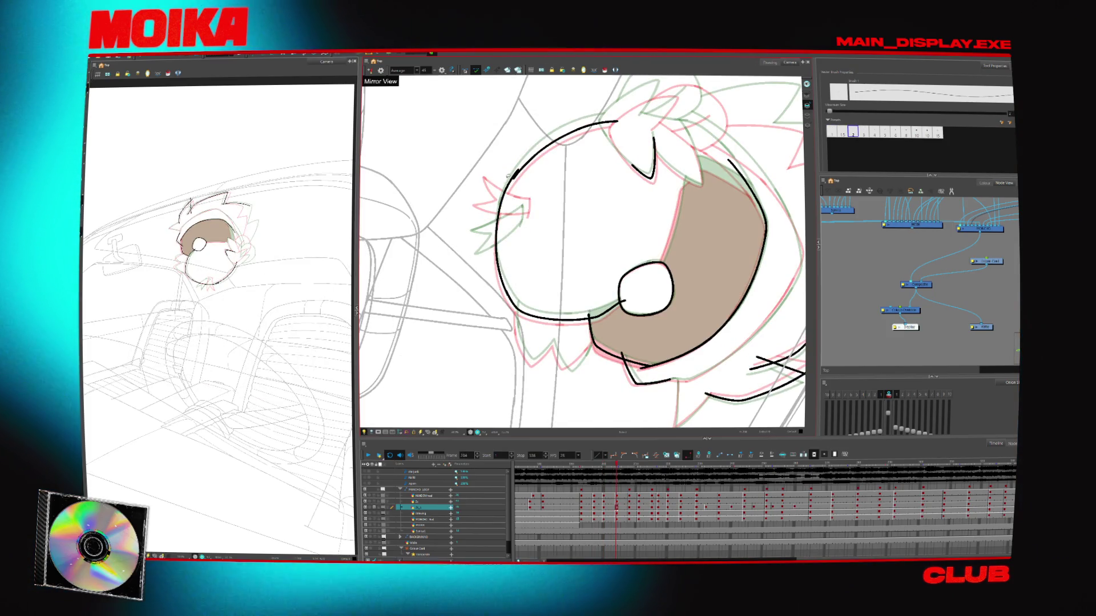
key("period")
key("period")
key("period")
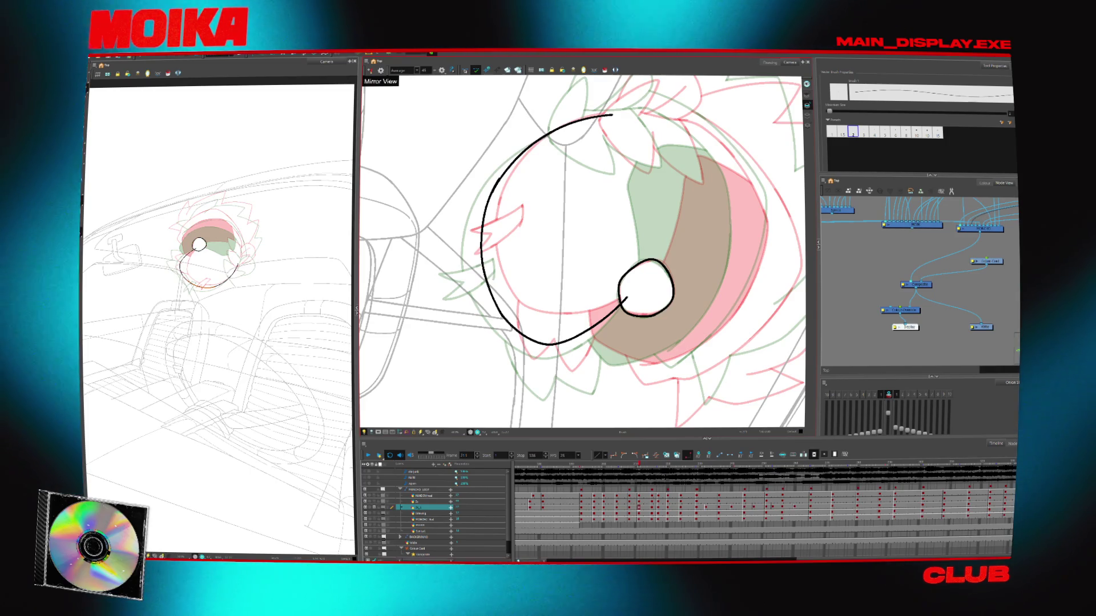
Flip between clean and rough frames to check the motion, ending on frame 217
key("period")
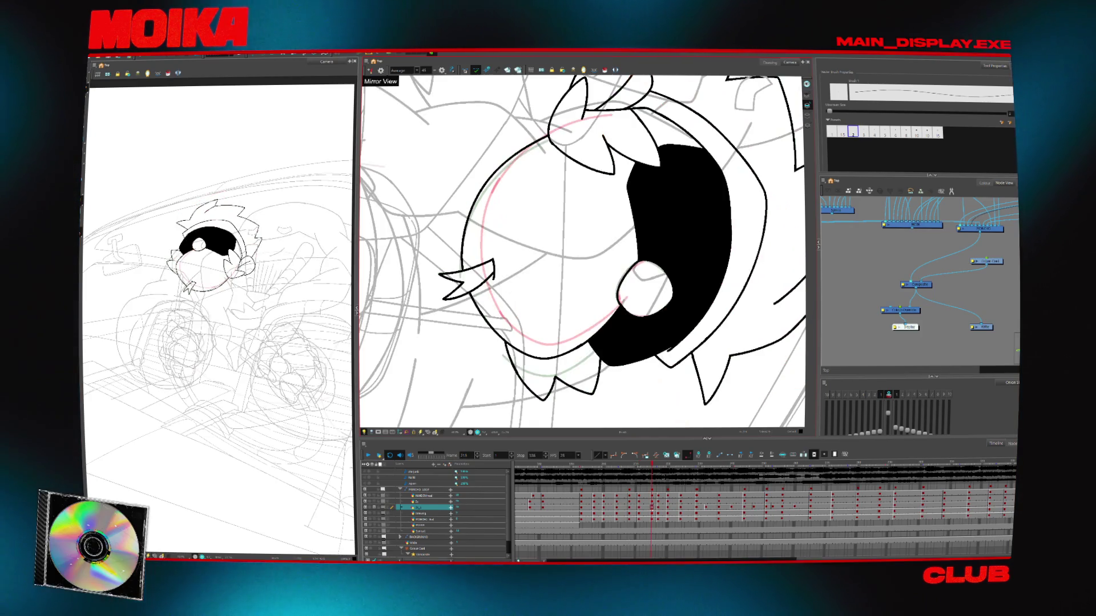
key("comma")
key("period")
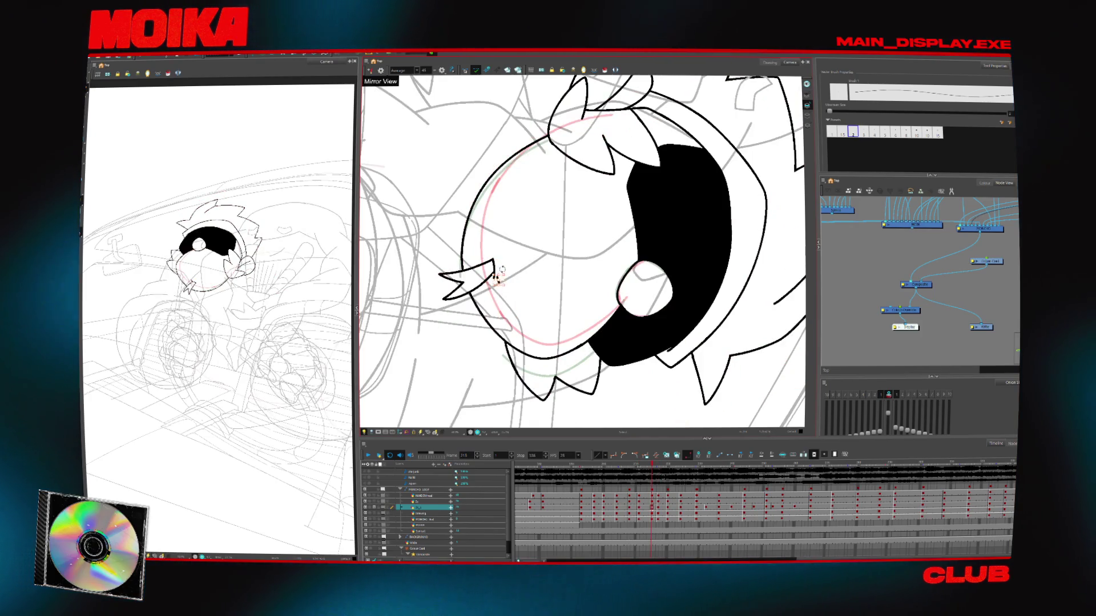
key("comma")
key("comma")
key("period")
key("period")
key("period")
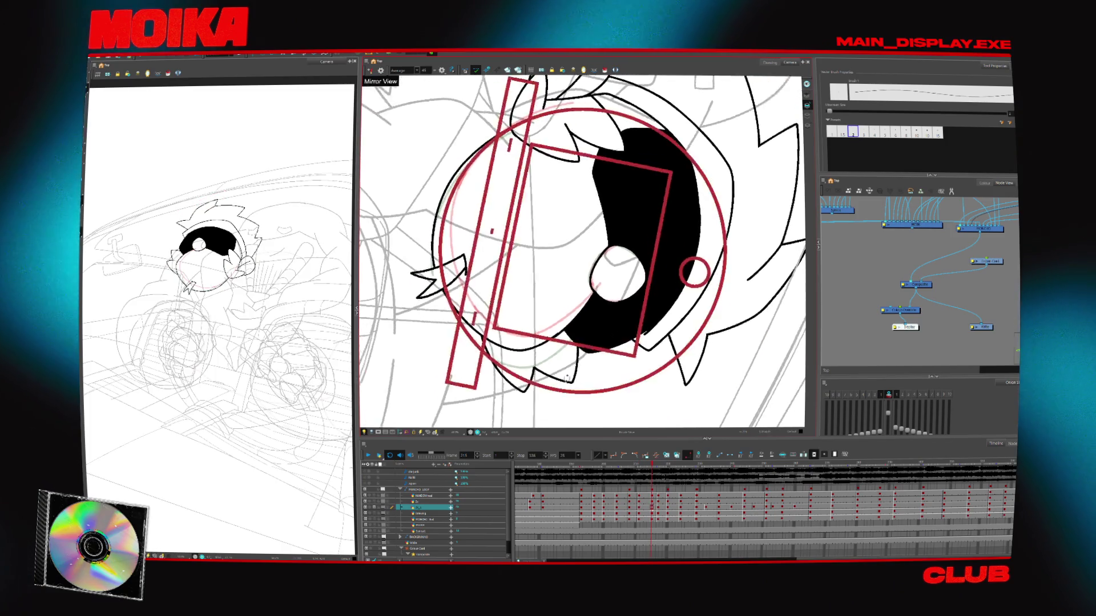
key("period")
Close the gaps between the face outline arcs on the frame 217 and 224 roughs
key("v")
key("v")
key("v")
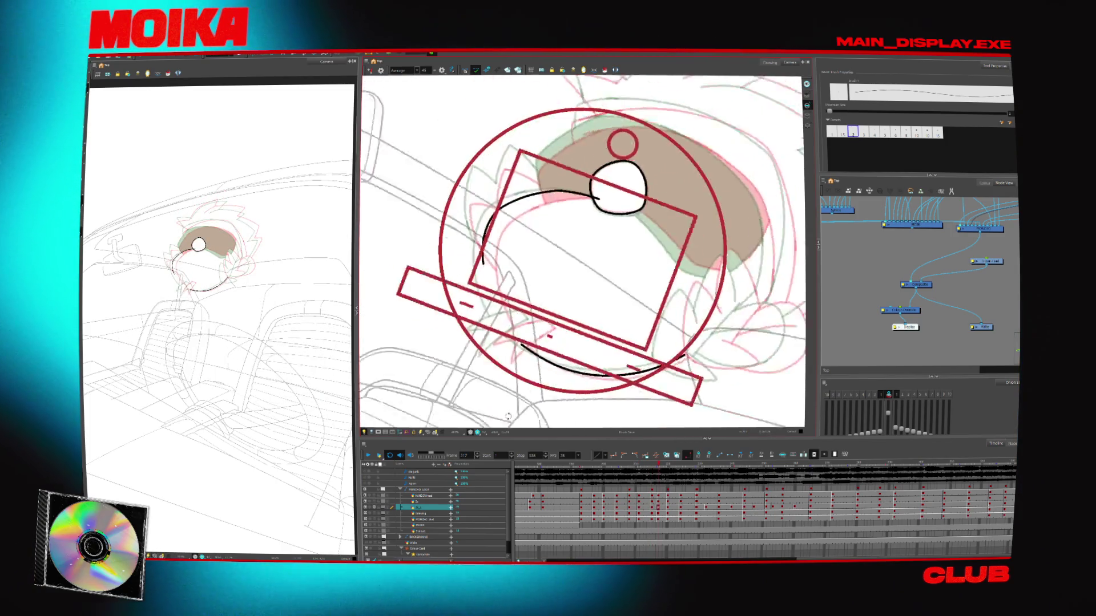
left_click_drag(501, 188, 476, 286)
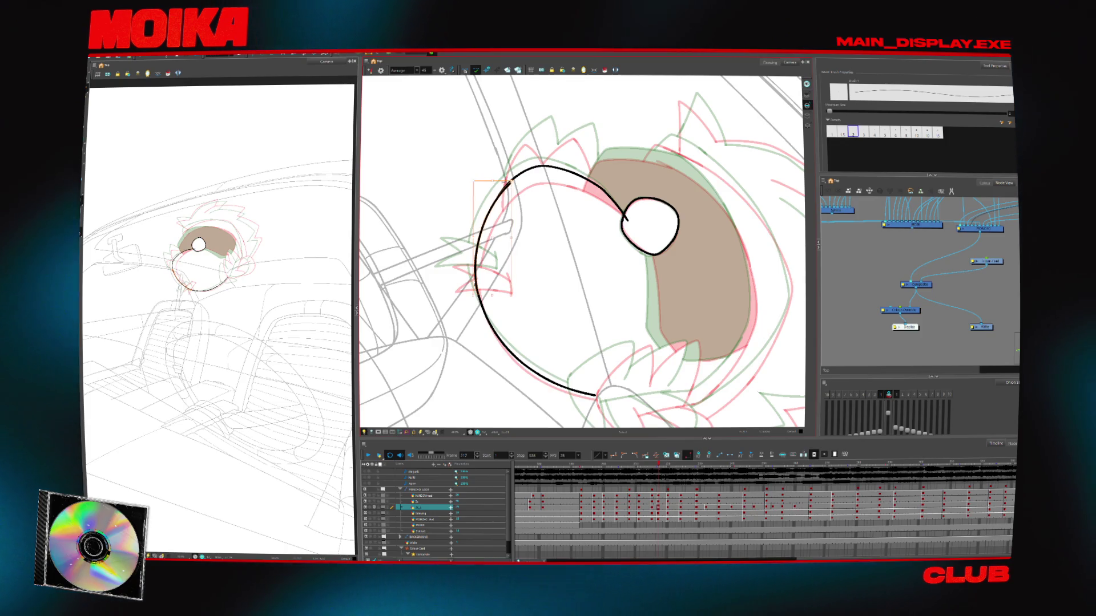
key("period")
key("period")
key("period")
key("period")
key("period")
key("period")
left_click_drag(490, 174, 465, 250)
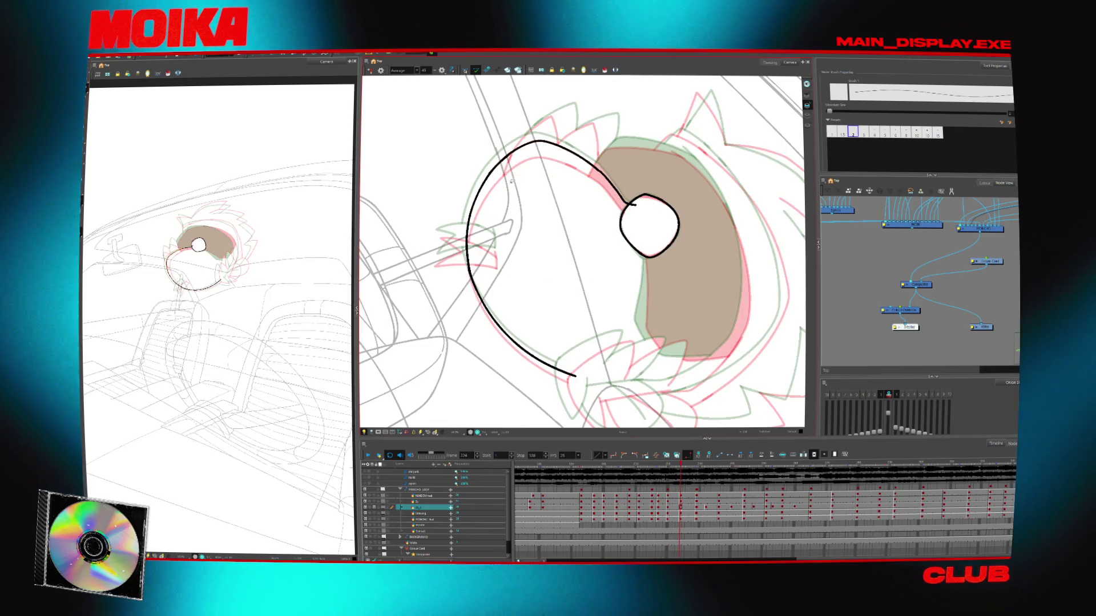
key("comma")
key("comma")
key("comma")
Move to frames 232–236, select an outline stroke, and ink then undo a lower face curve
key("period")
key("period")
key("period")
key("period")
key("period")
key("period")
key("period")
key("period")
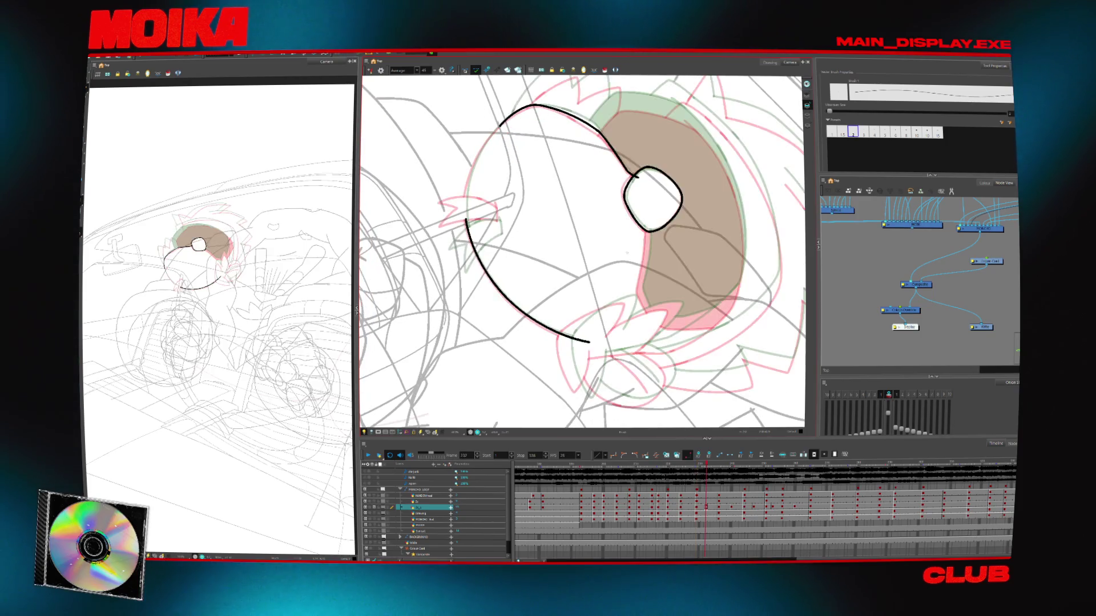
key("period")
key("period")
key("period")
key("period")
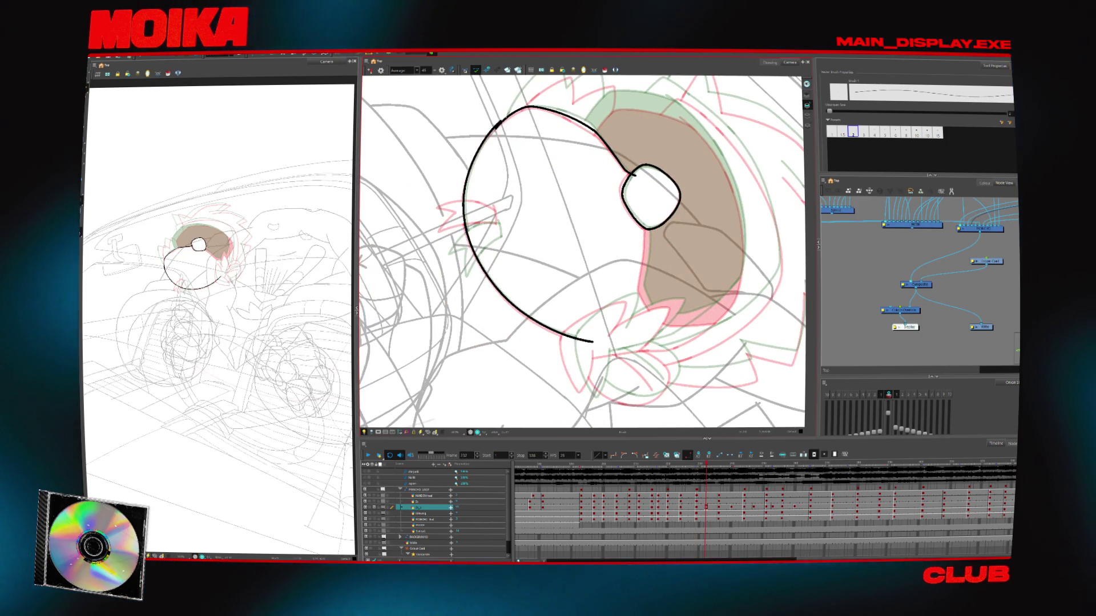
left_click(494, 132)
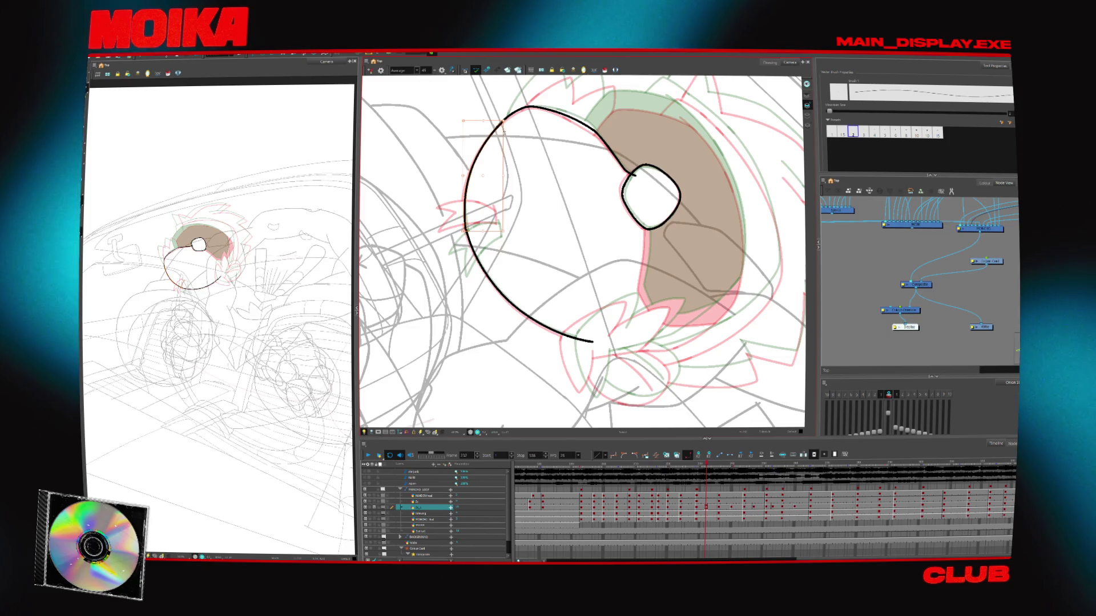
key("period")
key("period")
key("period")
key("period")
key("period")
key("period")
key("period")
key("period")
left_click_drag(497, 251, 471, 318)
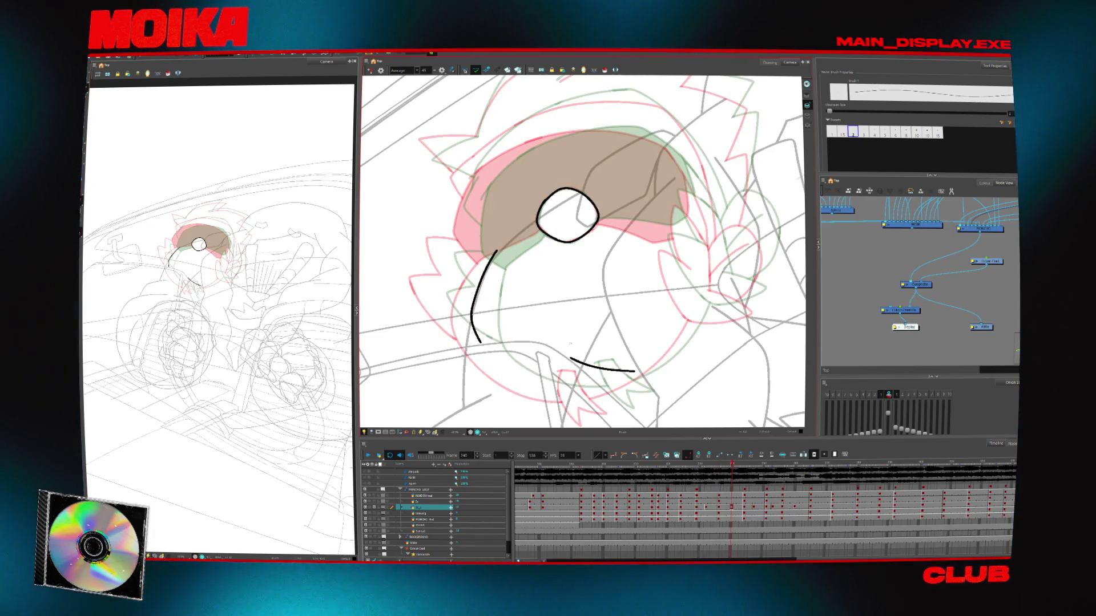
key("ctrl+z")
Extend the lower outline arc to the right and compare it with neighbouring frames
left_click_drag(642, 373, 696, 318)
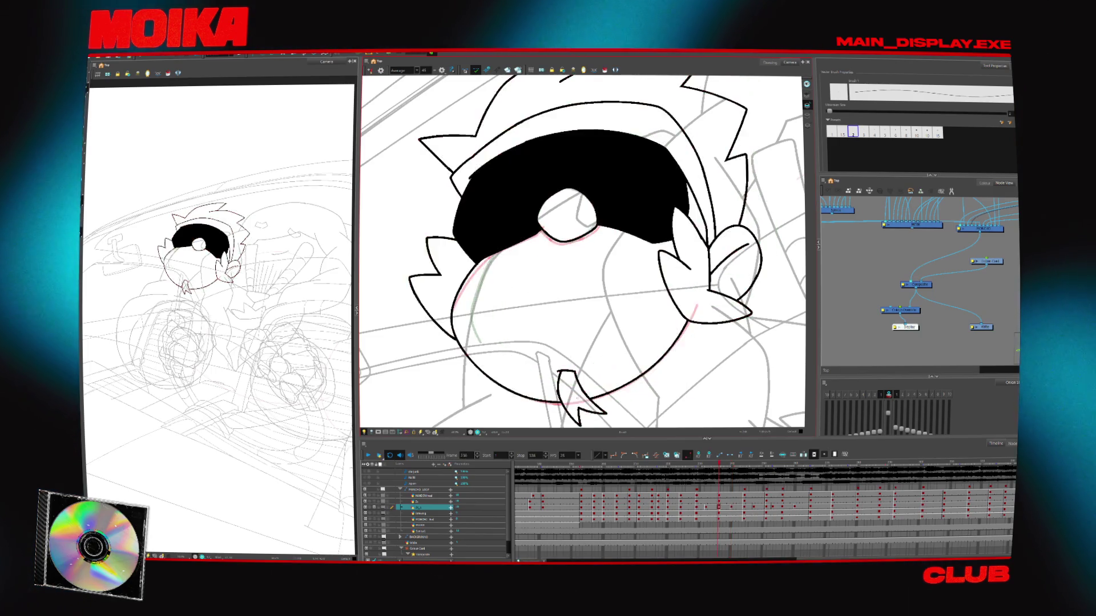
key("period")
key("comma")
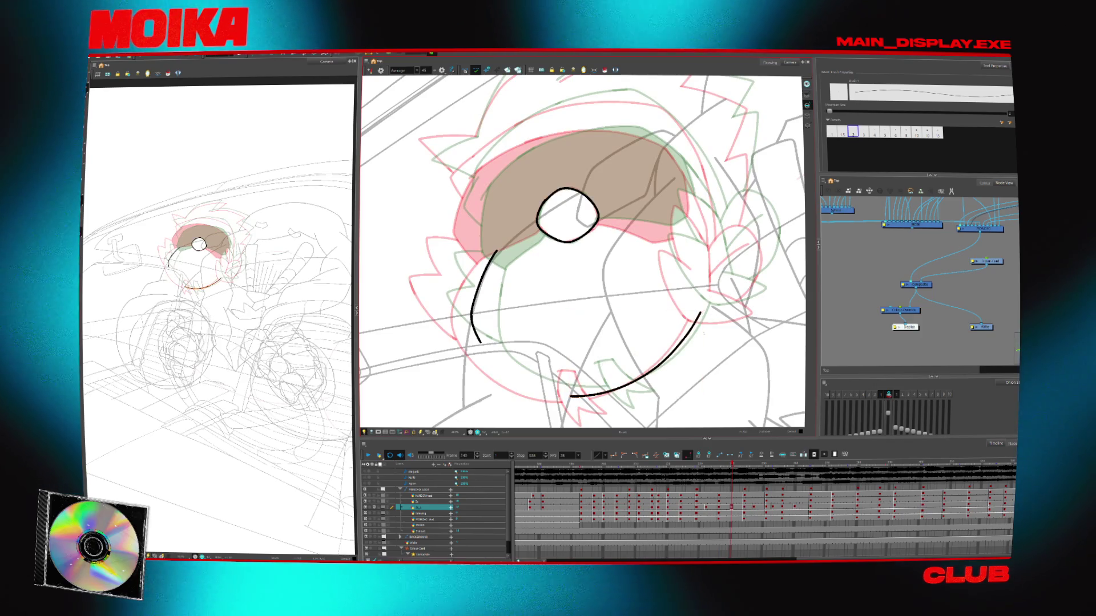
key("period")
key("period")
key("period")
On the next rough, ink a new face outline arc, restoring it after an accidental deletion
left_click_drag(557, 134, 672, 313)
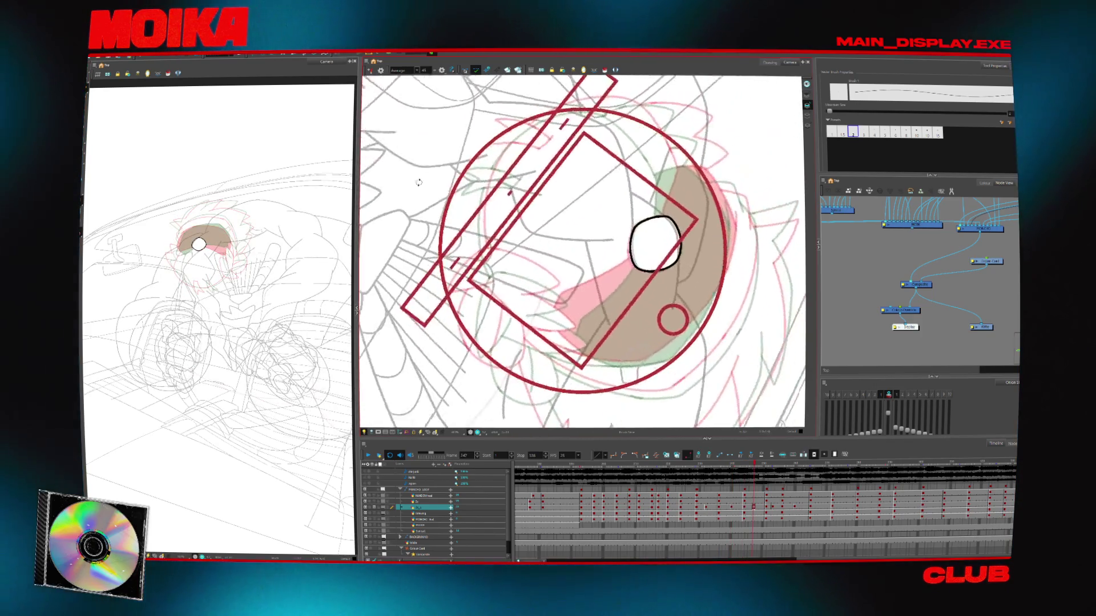
left_click_drag(509, 158, 516, 152)
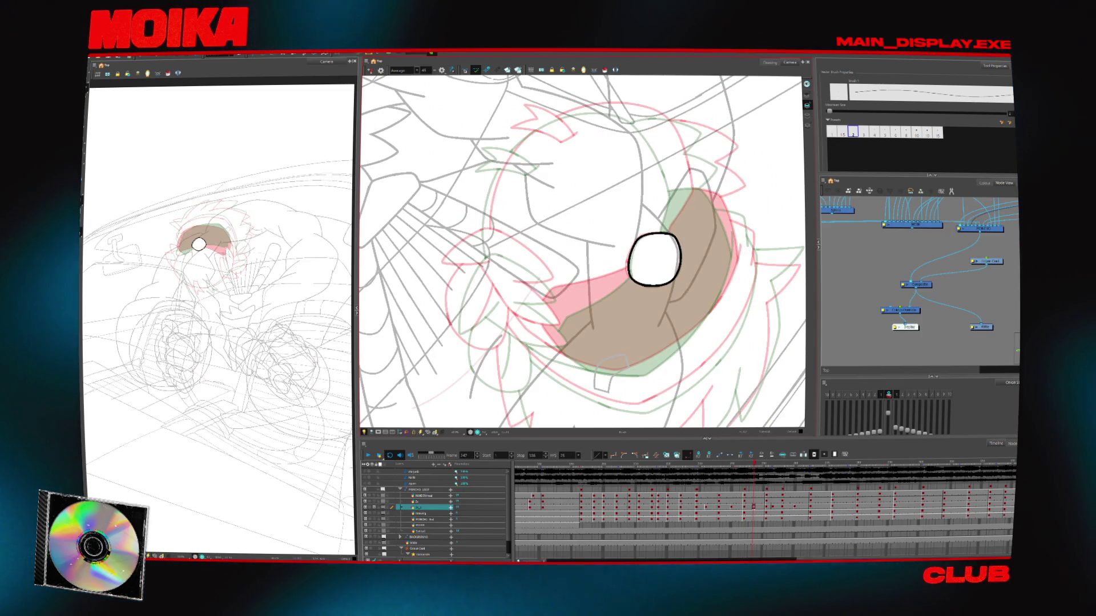
left_click_drag(489, 264, 519, 147)
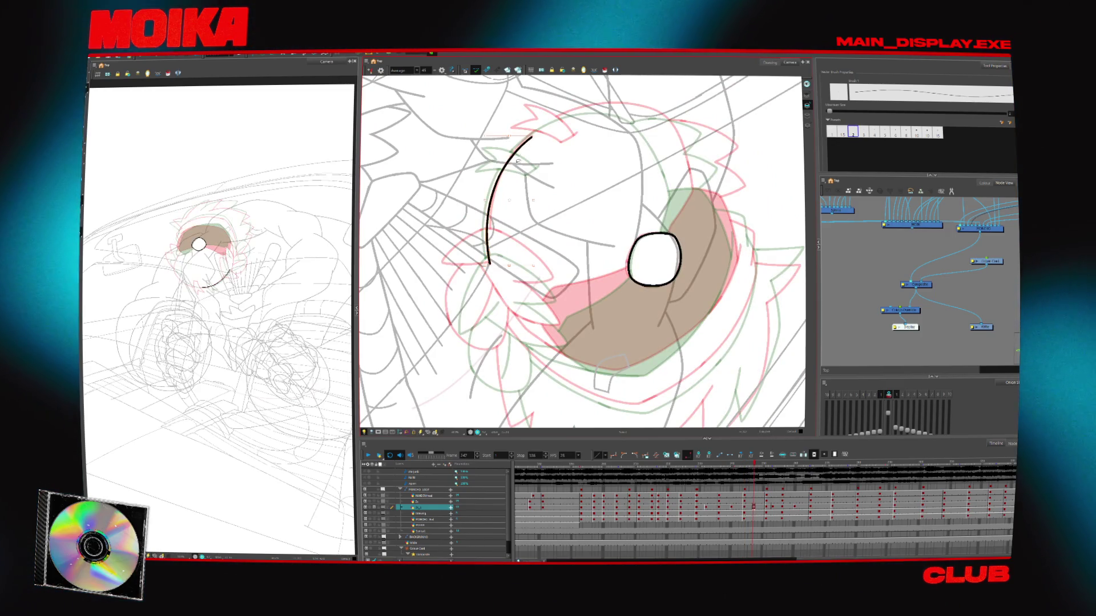
key("alt+s")
left_click(509, 166)
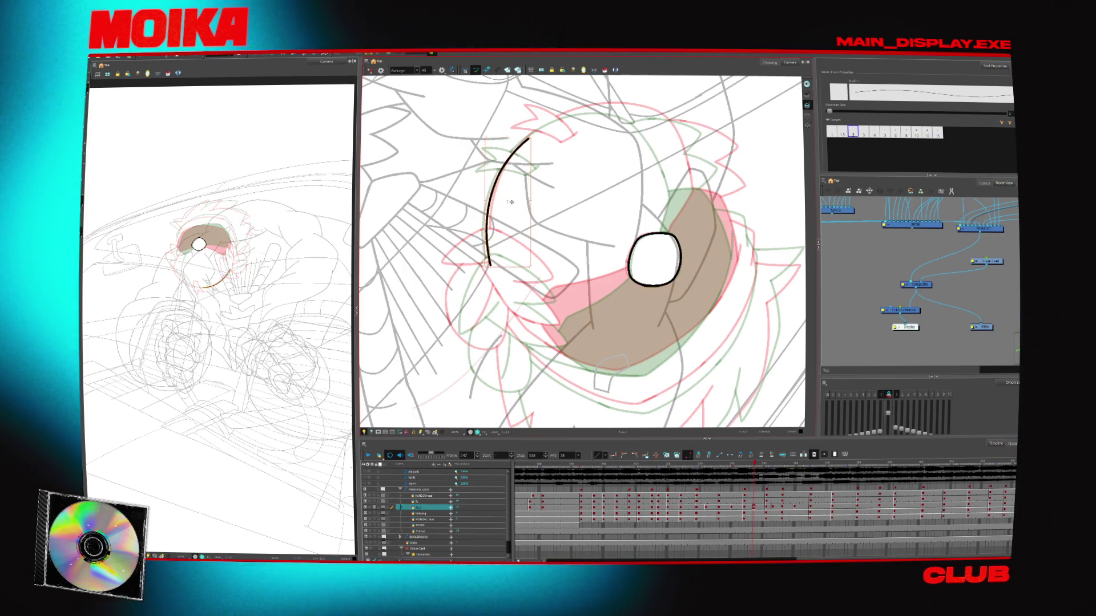
key("ctrl+z")
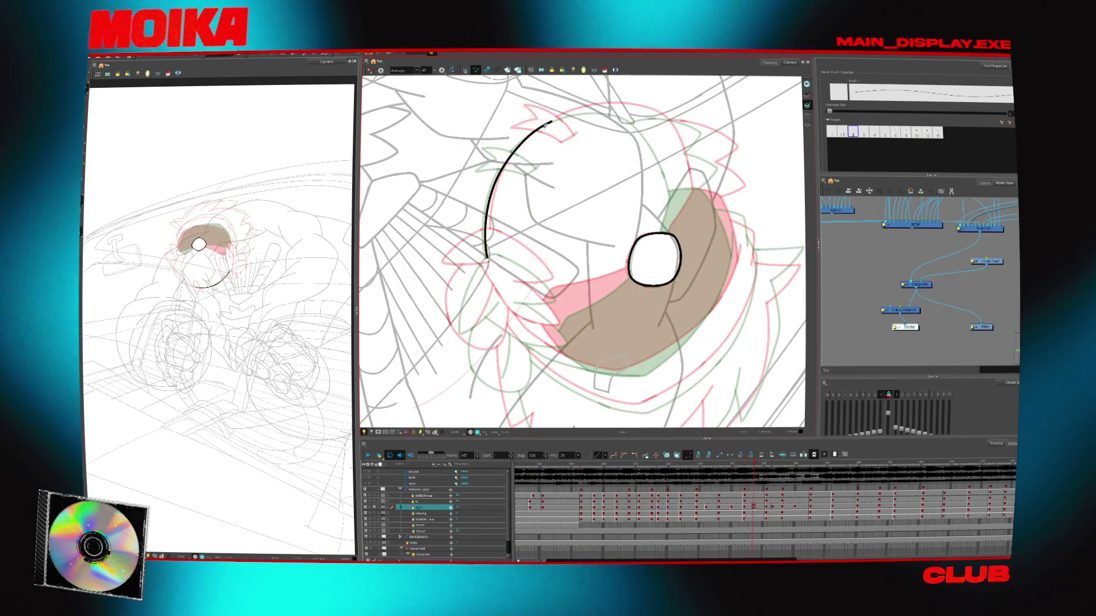
Extend the outline toward the eye patch, redraw the left arc, and advance to frame 260
left_click_drag(656, 229, 571, 343)
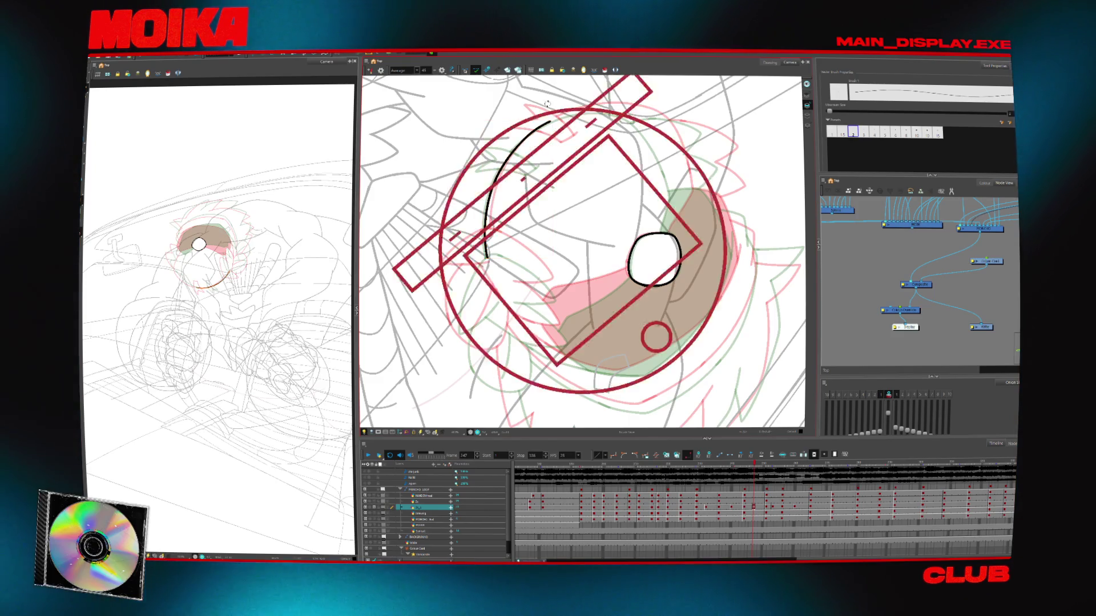
left_click_drag(513, 320, 570, 365)
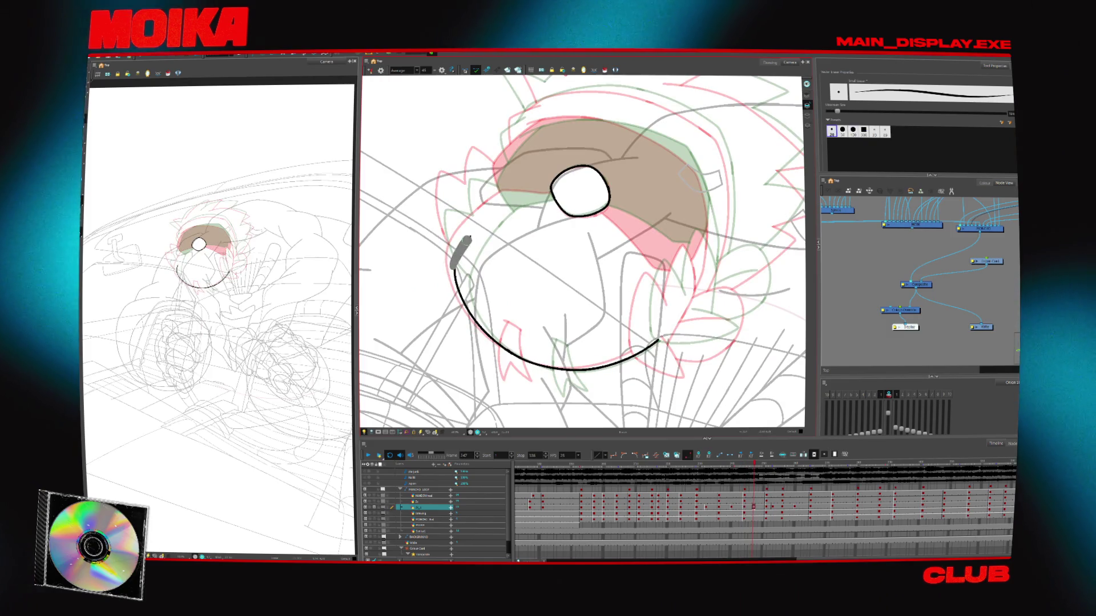
left_click_drag(462, 247, 516, 191)
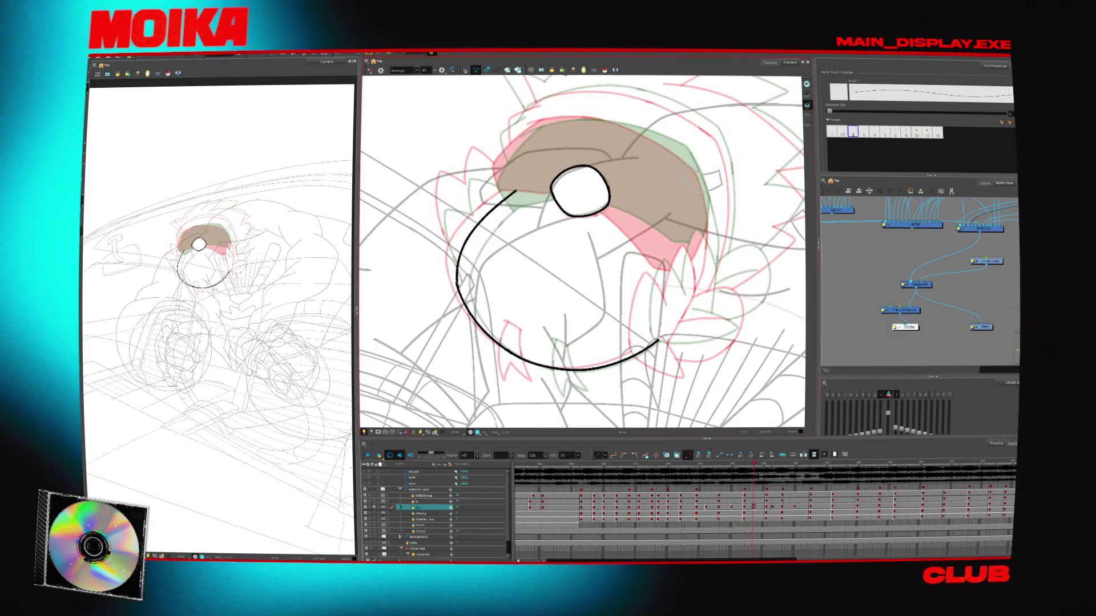
mouse_move(628, 354)
left_mouse_down()
mouse_move(555, 408)
mouse_move(447, 288)
left_mouse_up()
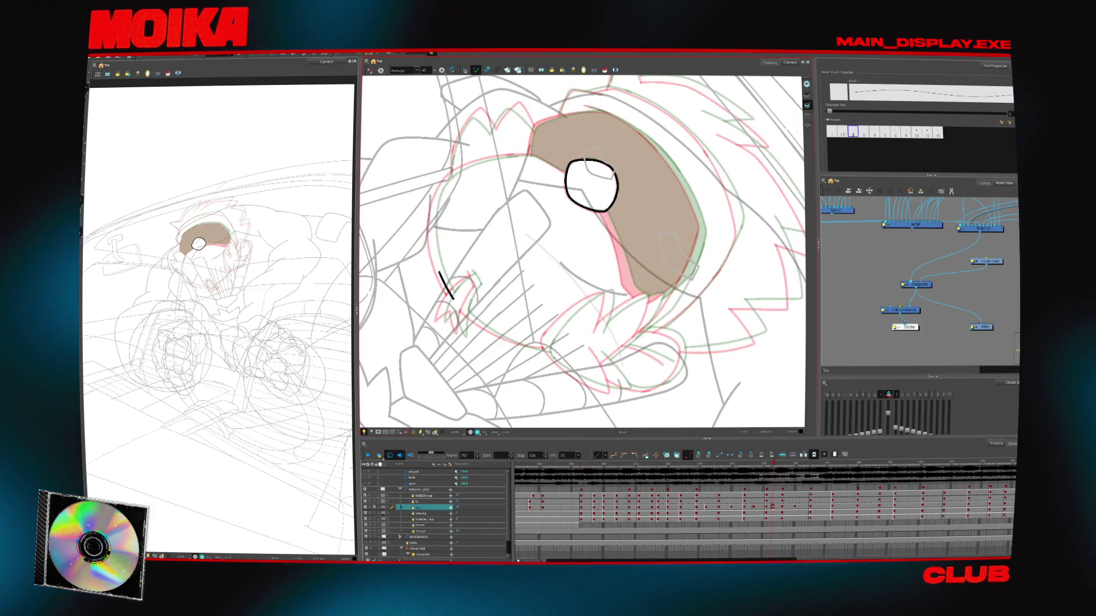
key("ctrl+z")
left_click_drag(430, 217, 439, 184)
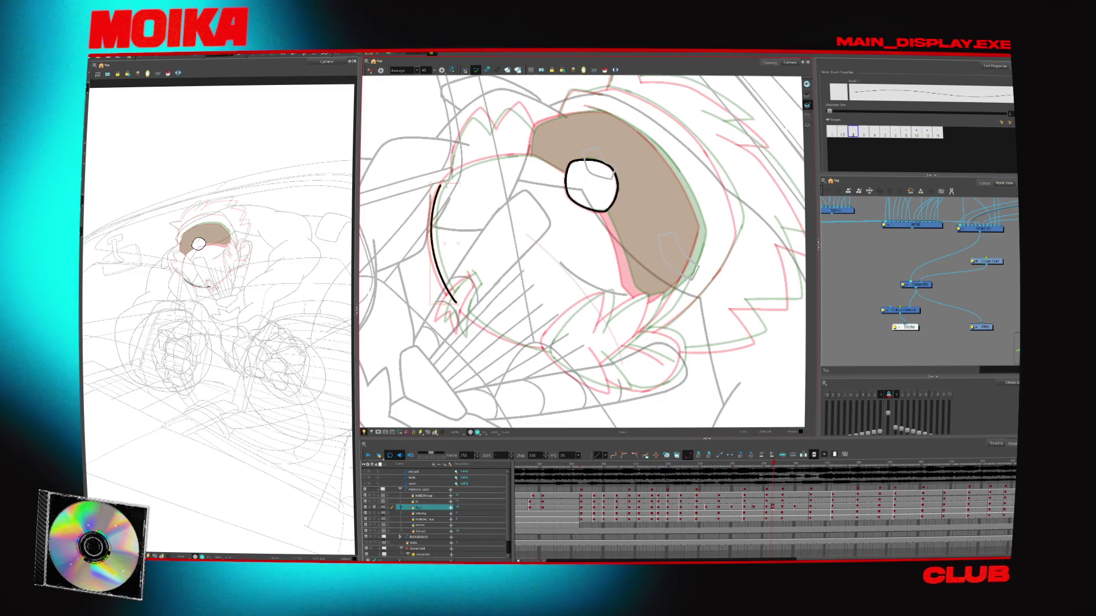
left_click_drag(451, 243, 661, 166)
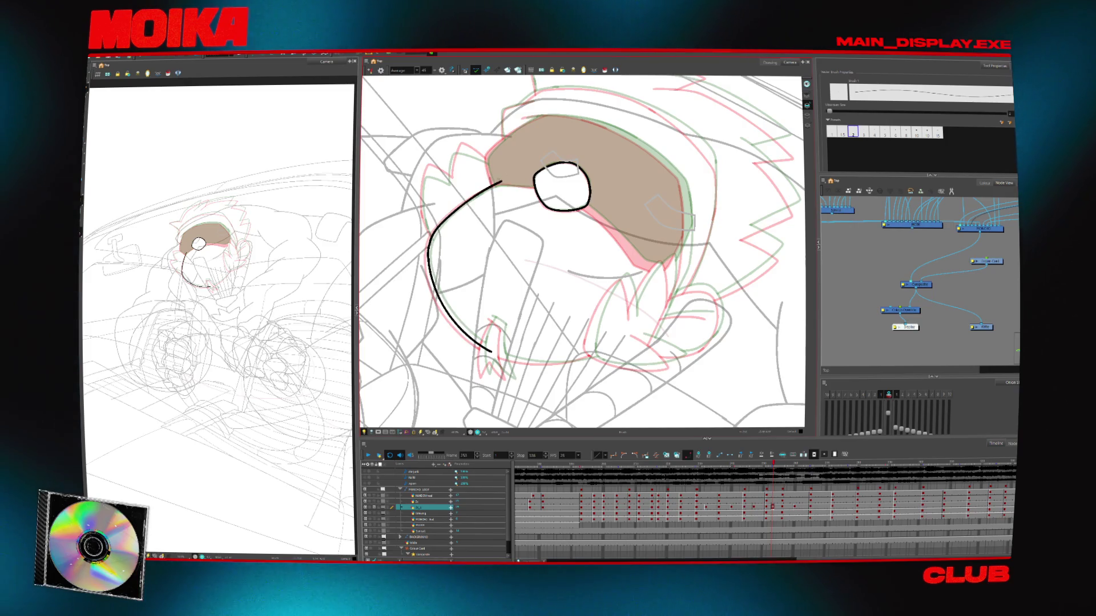
key("period")
key("period")
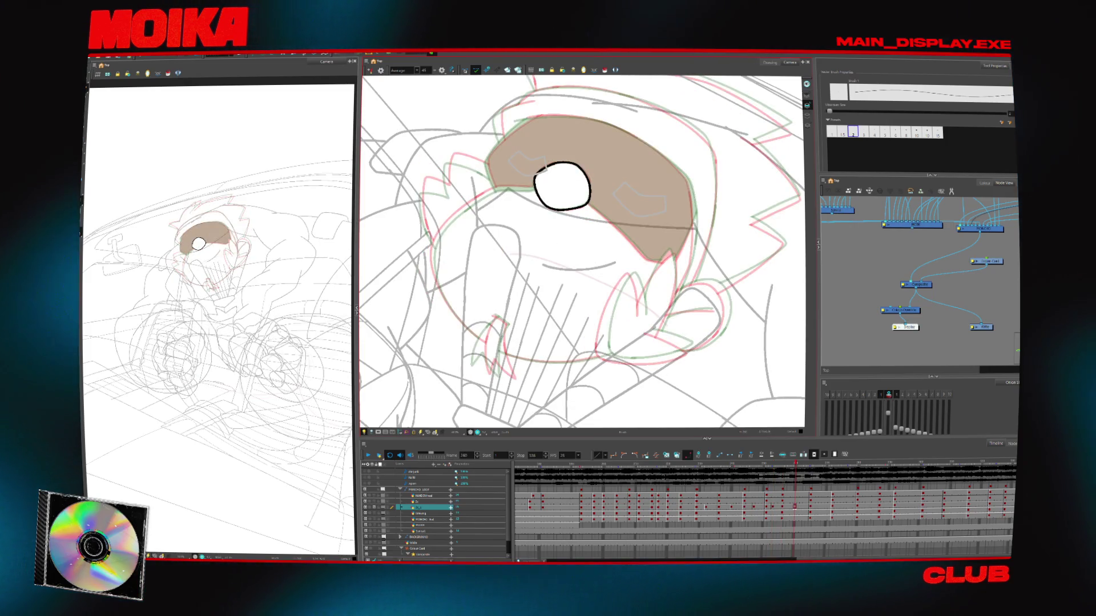
Ink a short head-outline stroke, then step back through earlier poses to frame 197
key("comma")
key("comma")
key("period")
key("period")
left_click_drag(445, 301, 452, 311)
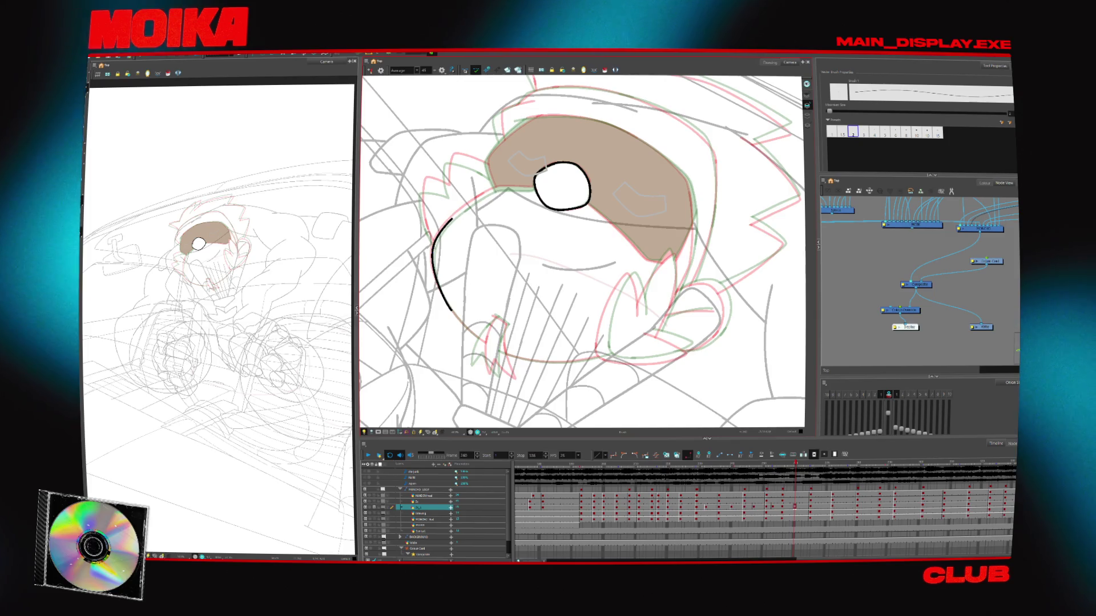
key("apostrophe")
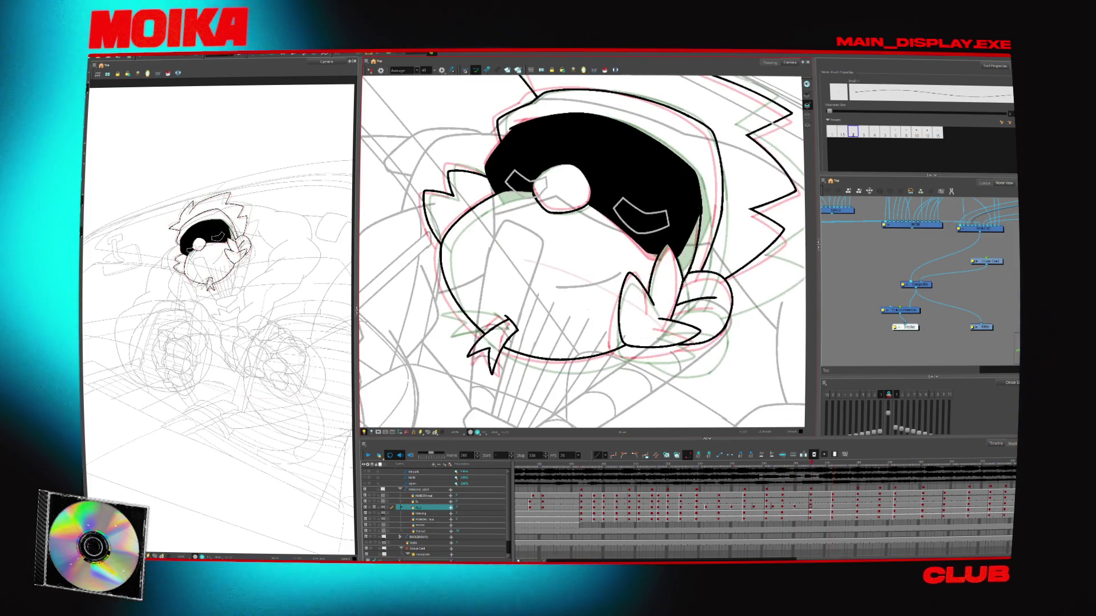
key("semicolon")
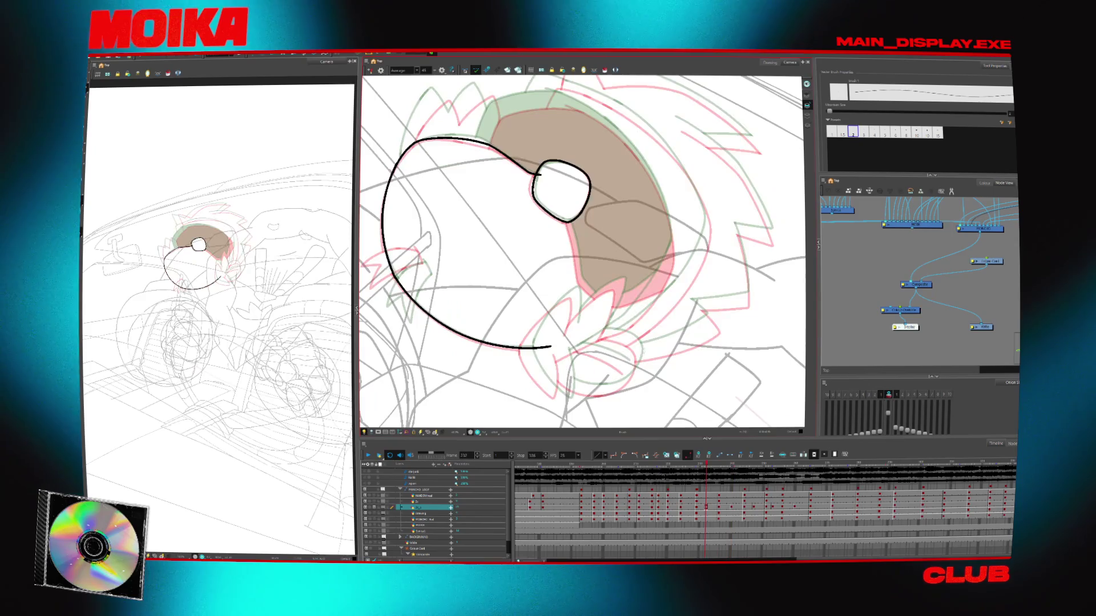
key("semicolon")
key("semicolon")
key("semicolon")
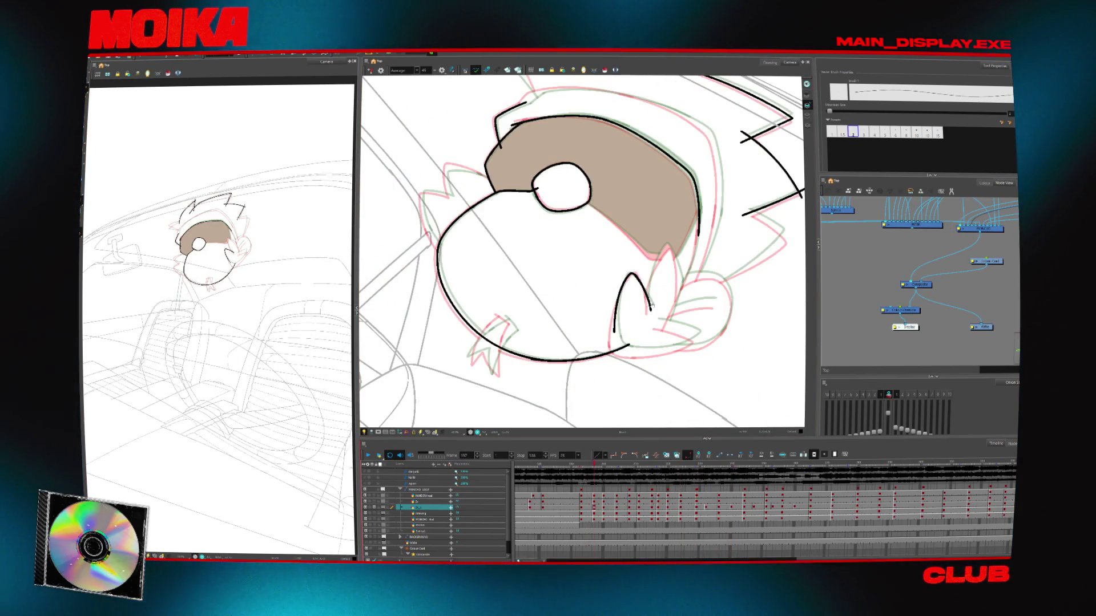
key("semicolon")
Ink the fang beside the mouth, checking it mirrored and against neighbouring frames
left_click_drag(618, 317, 613, 358)
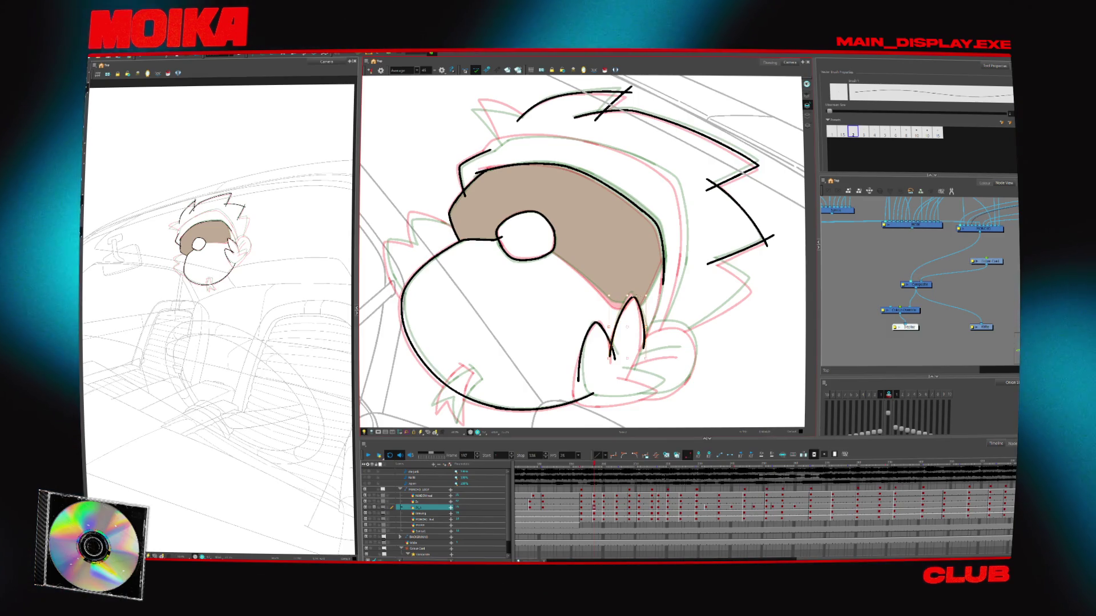
left_click(647, 285)
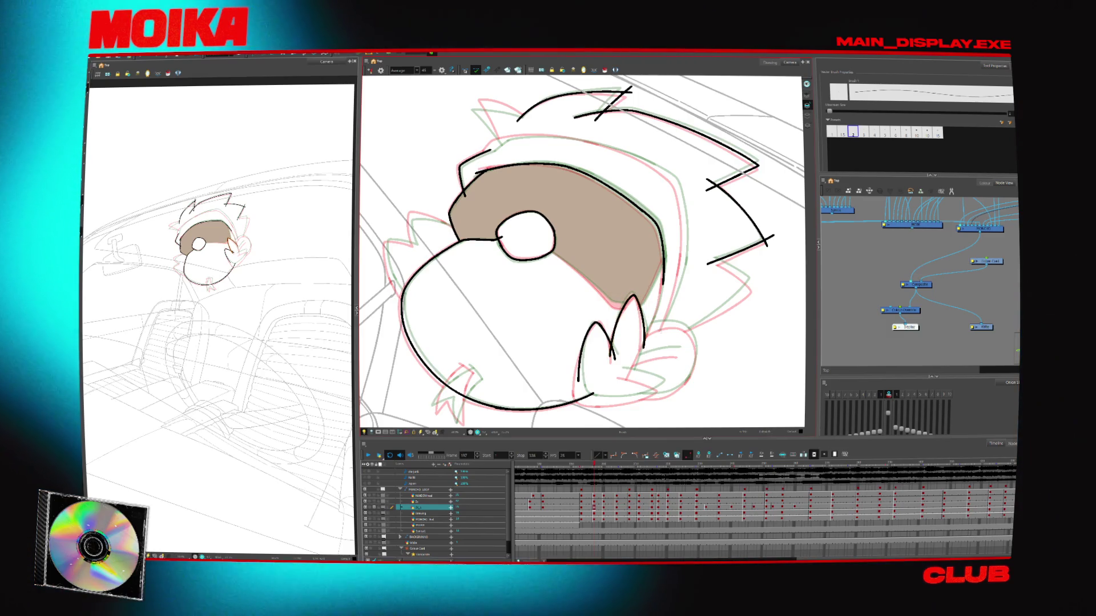
left_click_drag(659, 335, 646, 311)
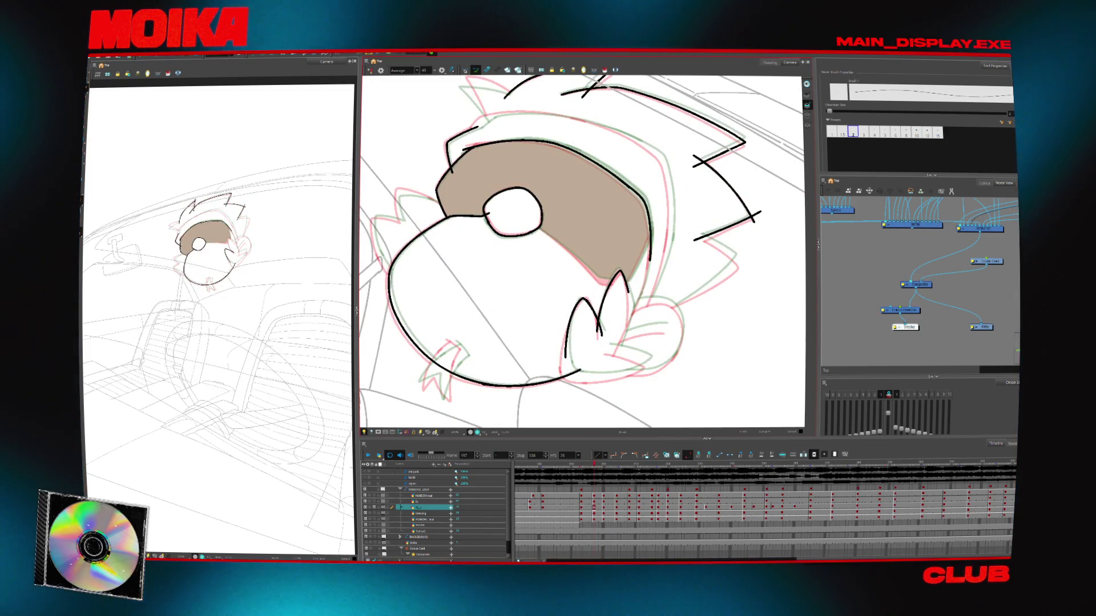
left_click_drag(601, 333, 617, 270)
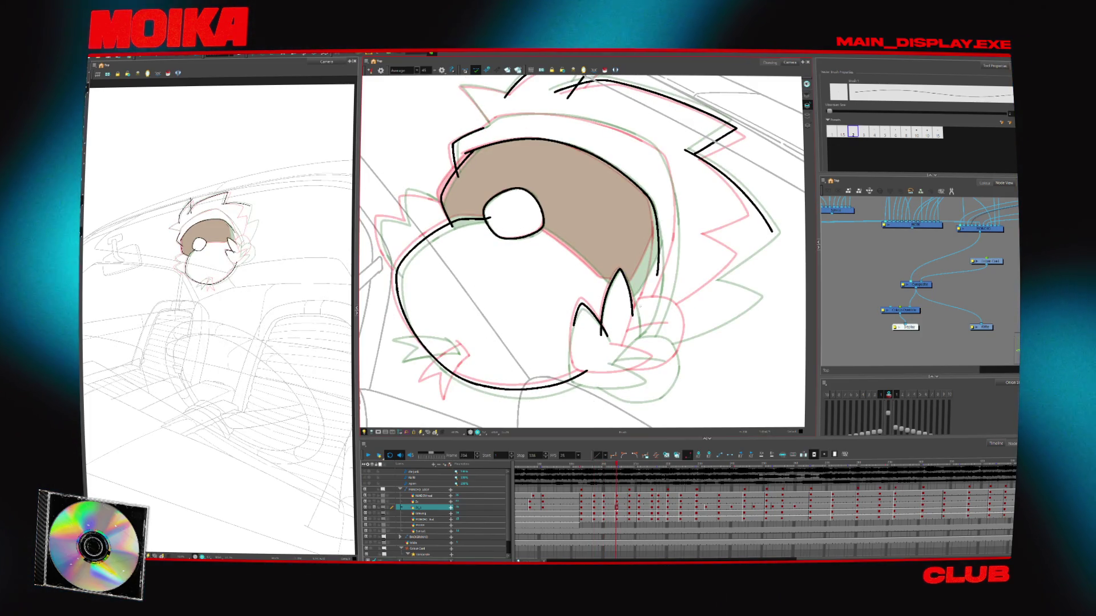
key("4")
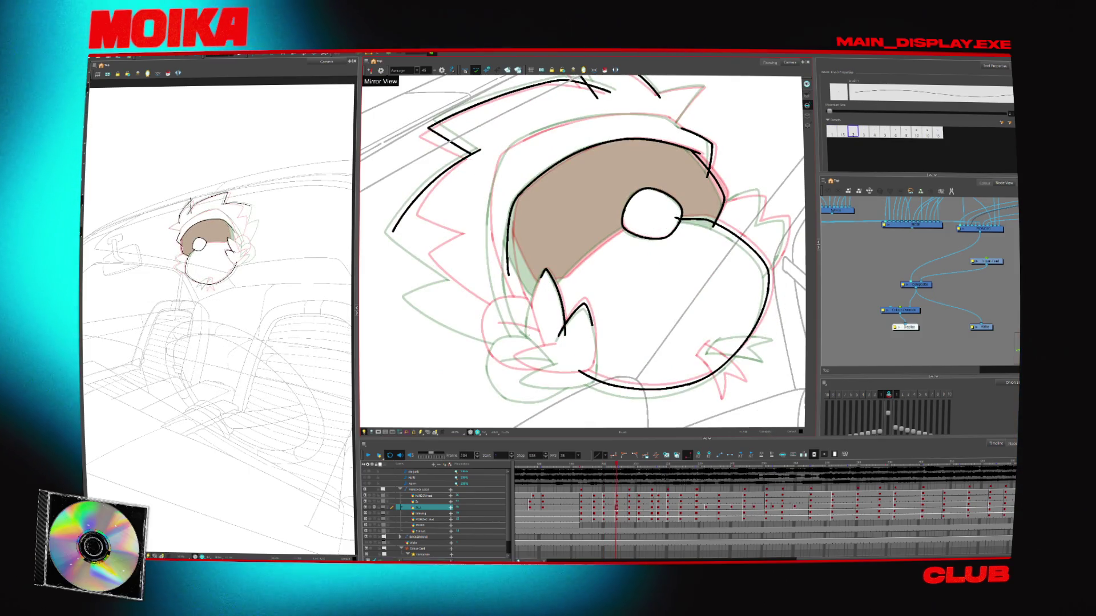
key("period")
key("comma")
key("4")
scroll(581, 251, "up", 2)
key("period")
key("comma")
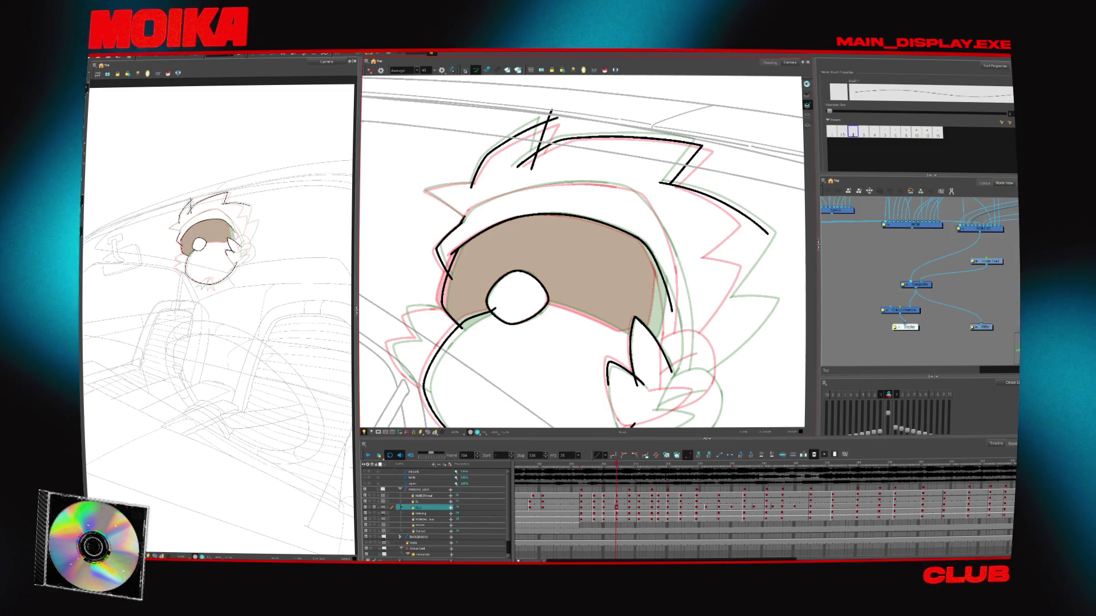
Close the top hair spike on frame 197's drawing in a rotated, mirrored view
left_click_drag(656, 183, 616, 148)
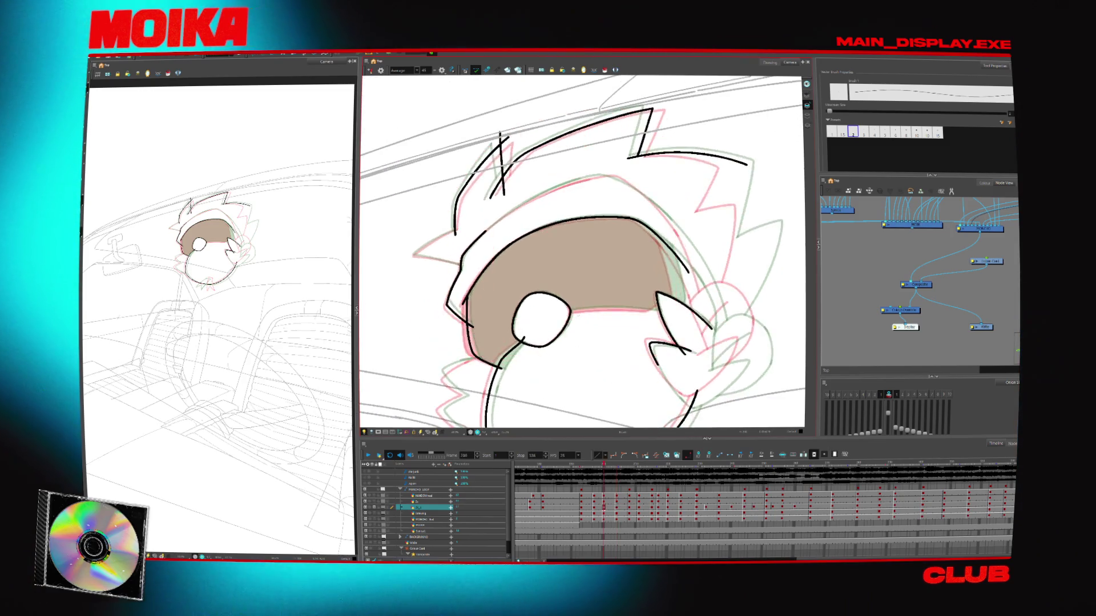
key("comma")
key("comma")
key("comma")
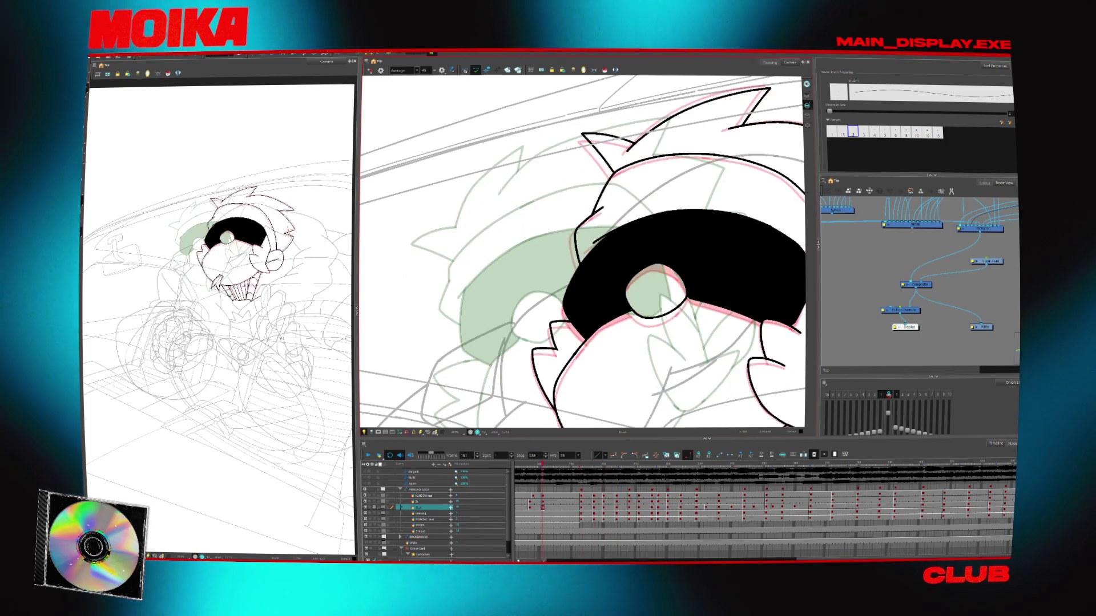
key("period")
key("period")
key("period")
left_click_drag(657, 171, 702, 239)
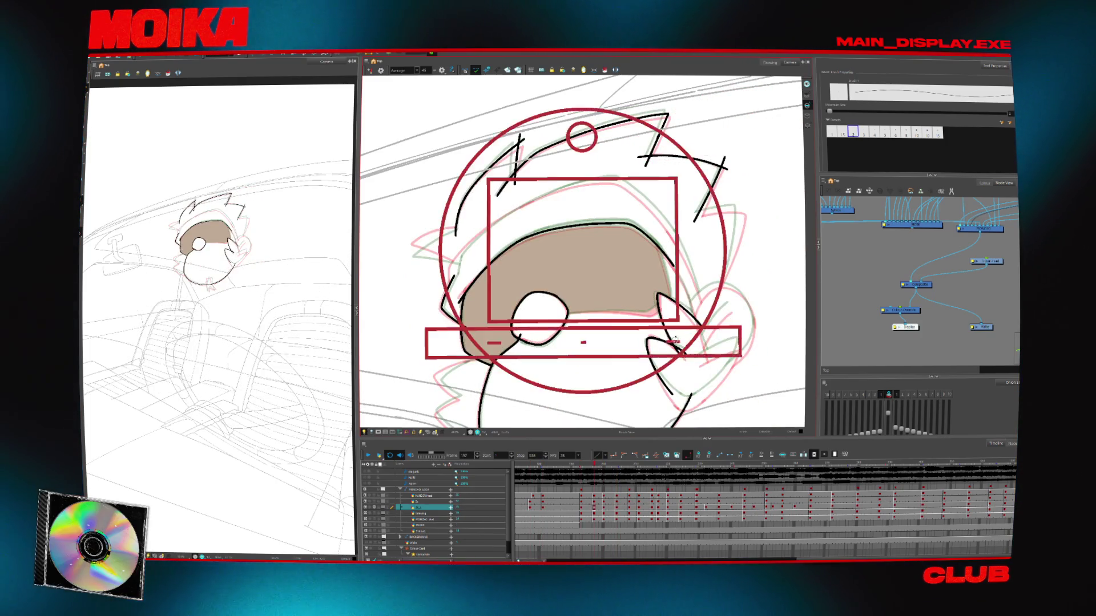
mouse_move(571, 229)
left_mouse_down()
mouse_move(550, 270)
mouse_move(553, 300)
left_mouse_up()
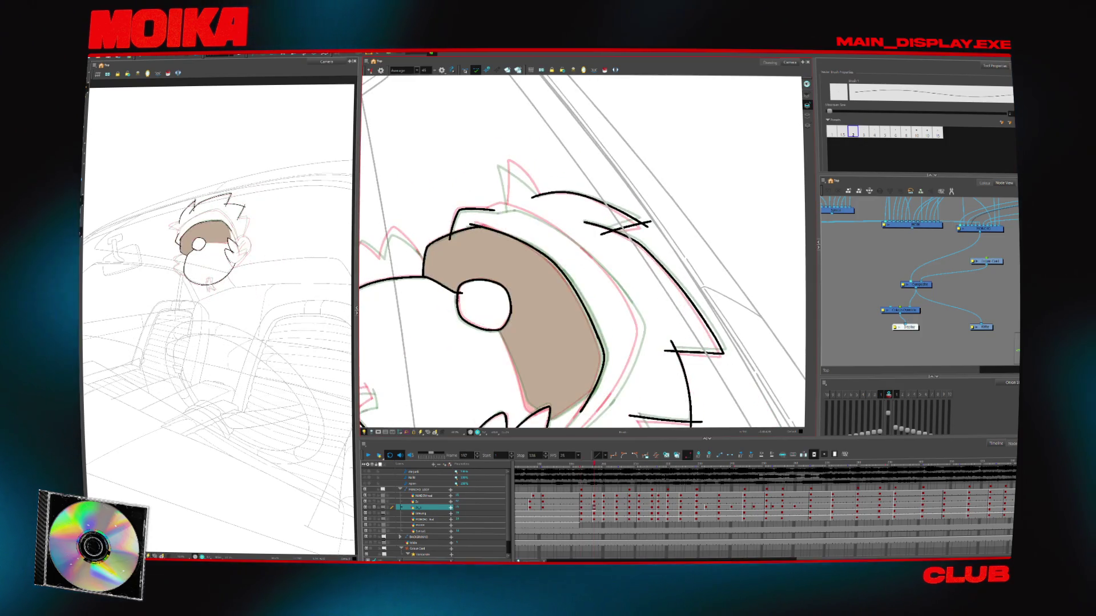
key("4")
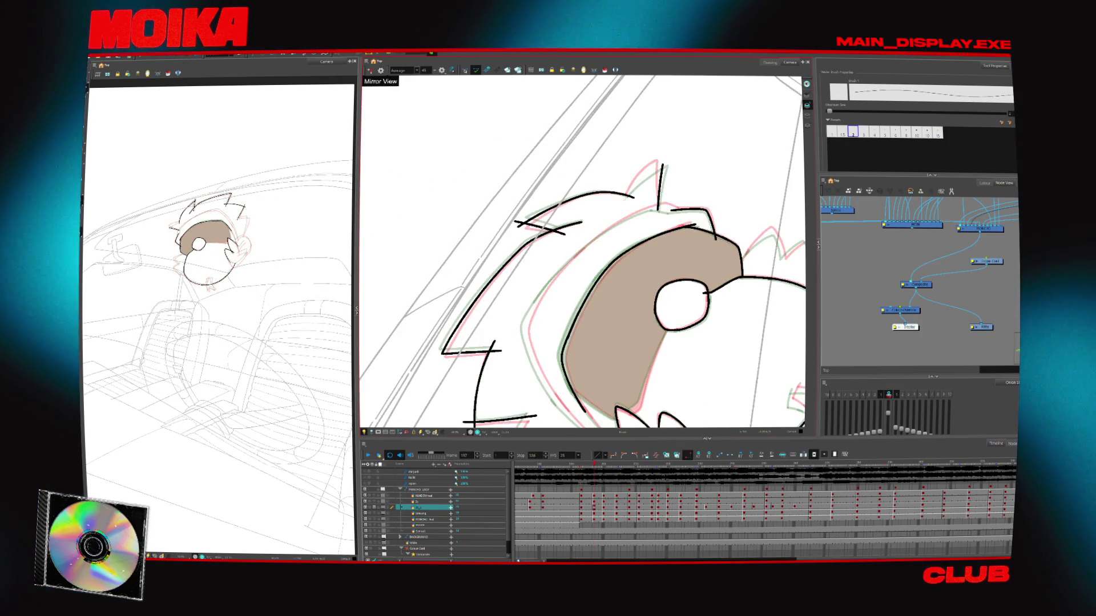
left_click_drag(626, 196, 664, 165)
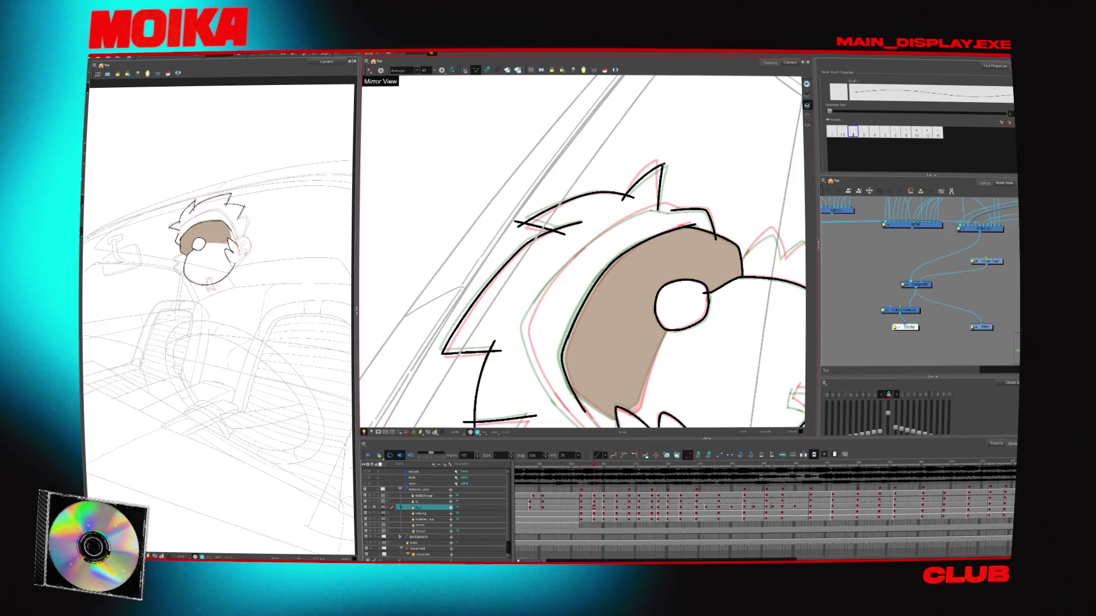
Ink the top hair spike's left edge on frame 204, then step on to frame 215
key("g")
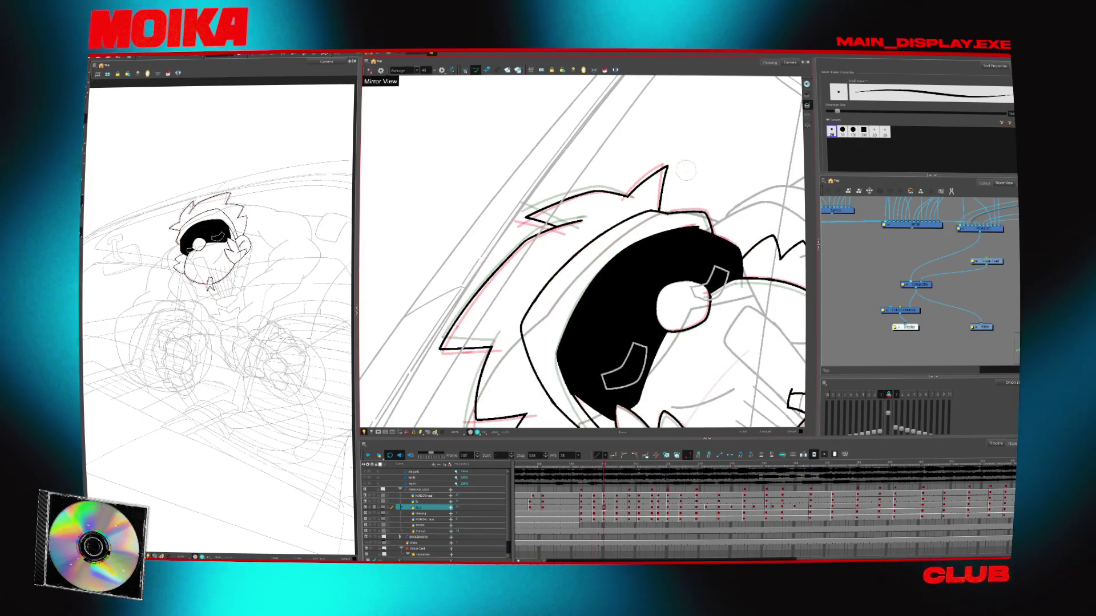
key("g")
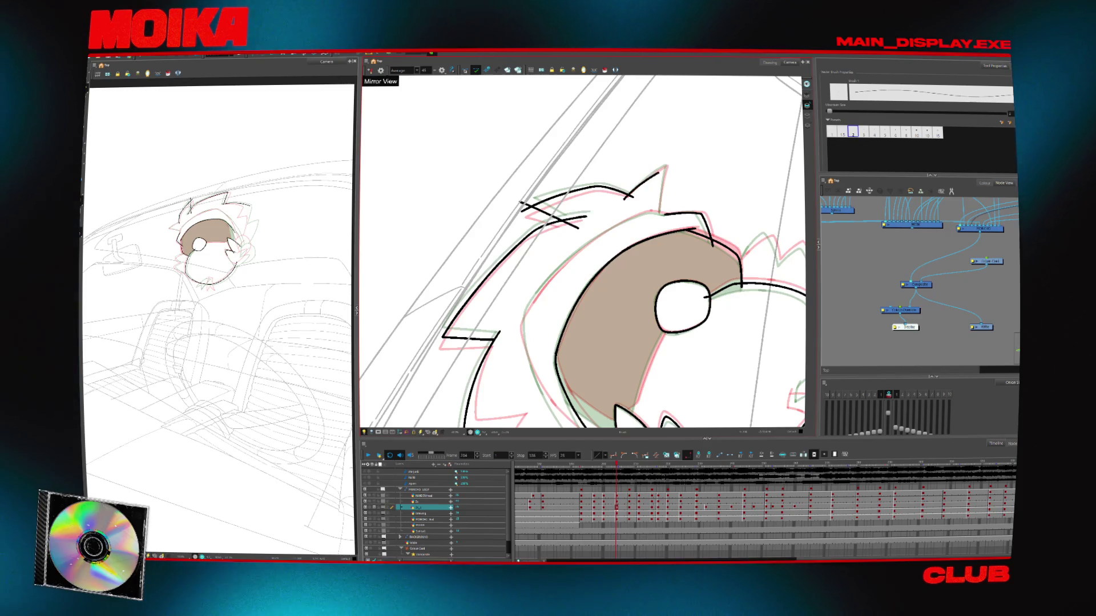
left_click_drag(626, 198, 666, 166)
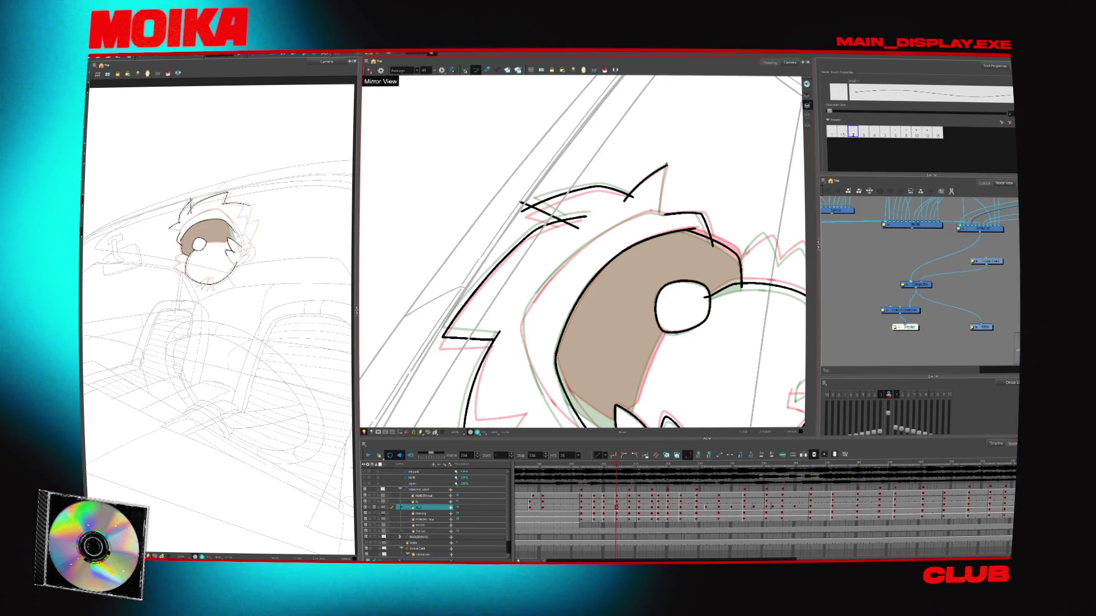
key("period")
key("period")
key("period")
key("period")
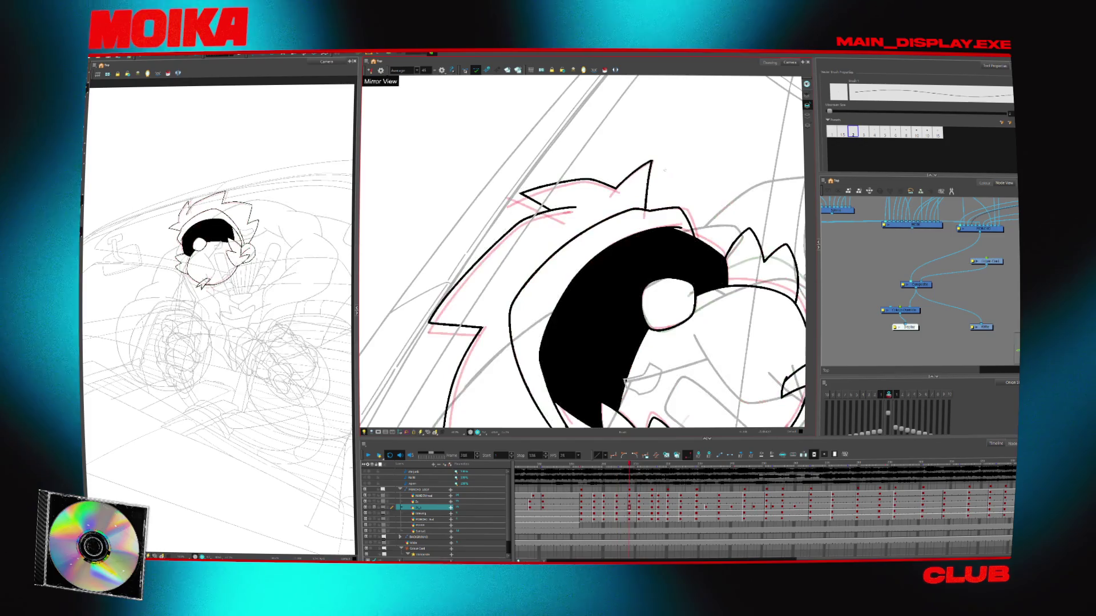
key("period")
key("period")
key("period")
key("comma")
key("comma")
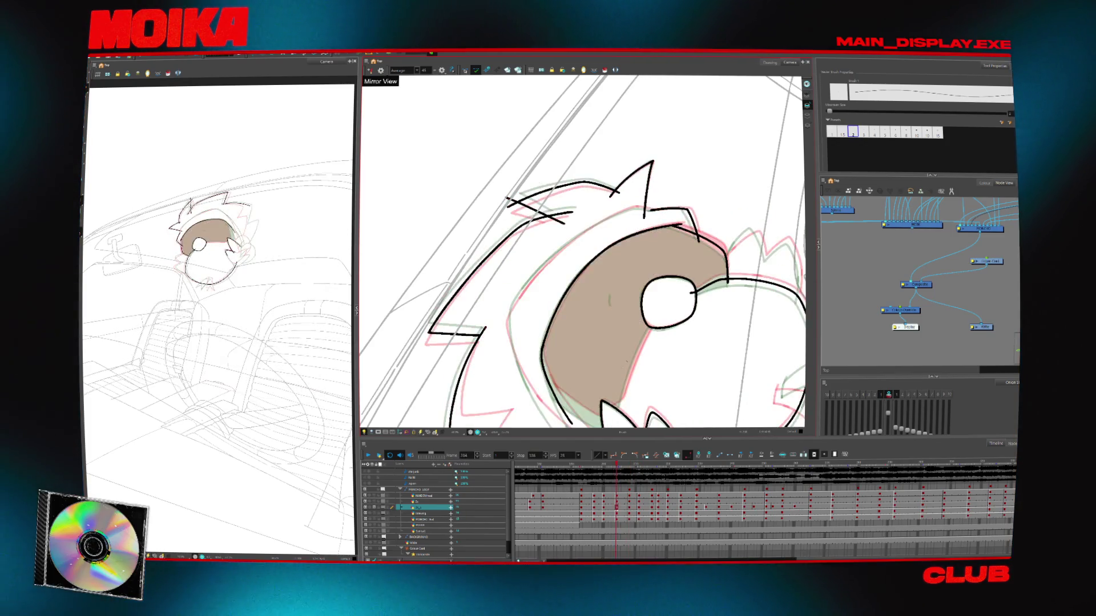
key("comma")
key("period")
key("period")
key("period")
key("period")
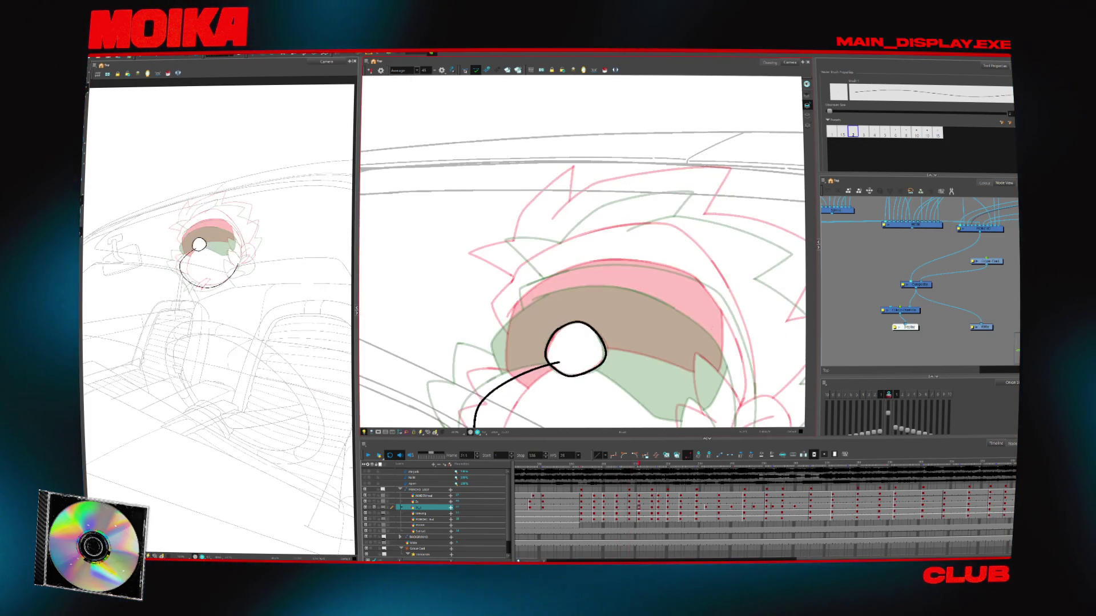
key("period")
key("period")
key("period")
Step between frames 204, 200 and 197 to compare the head drawings
key("comma")
key("comma")
key("comma")
key("comma")
key("comma")
key("comma")
key("comma")
key("comma")
key("comma")
key("comma")
key("comma")
key("comma")
key("comma")
key("comma")
key("comma")
key("comma")
key("comma")
key("comma")
scroll(490, 225, "up", 2)
scroll(503, 217, "up", 5)
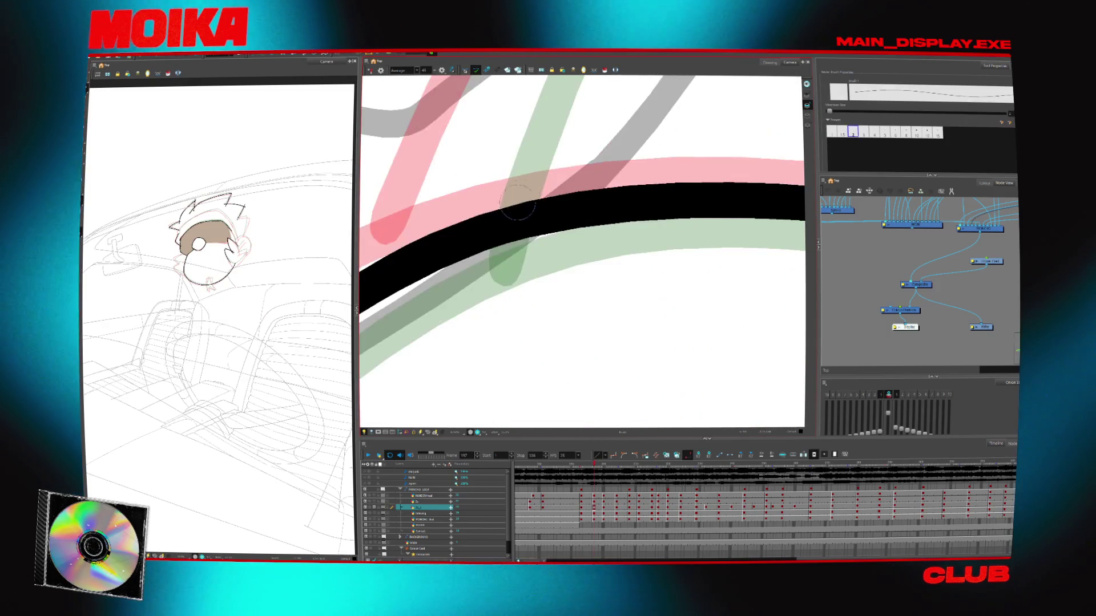
scroll(533, 192, "down", 4)
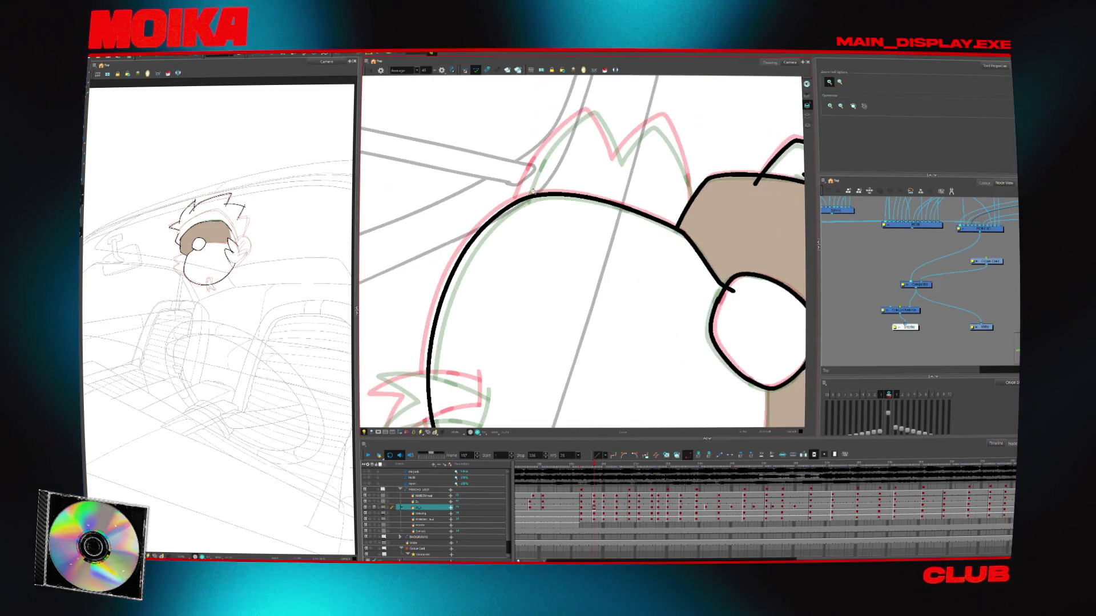
scroll(534, 191, "down", 2)
scroll(548, 257, "down", 3)
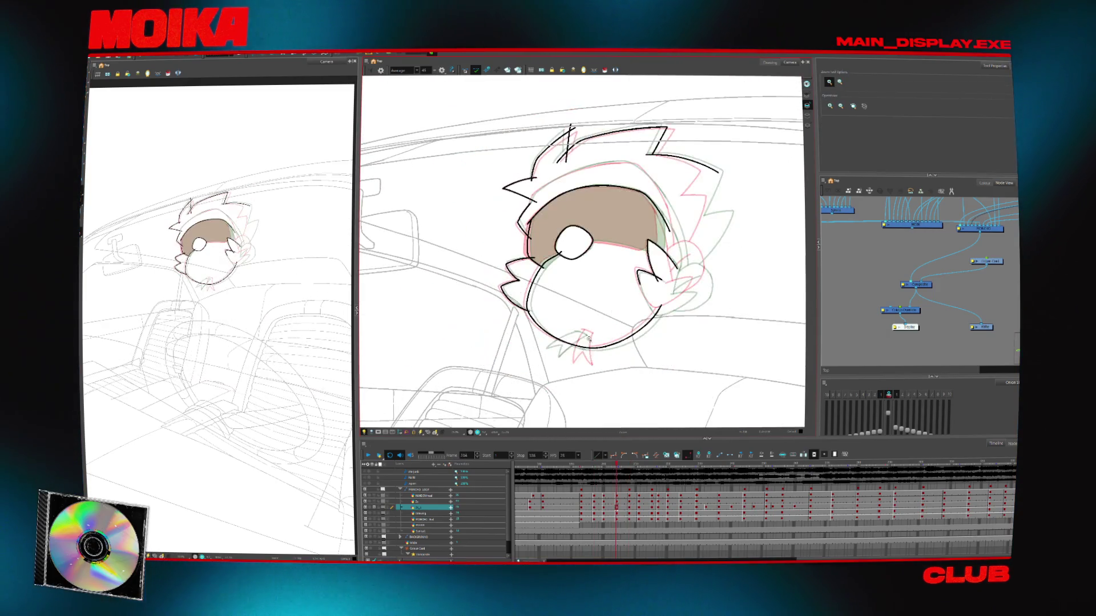
key("period")
key("period")
key("period")
key("comma")
key("comma")
key("comma")
key("period")
key("period")
key("period")
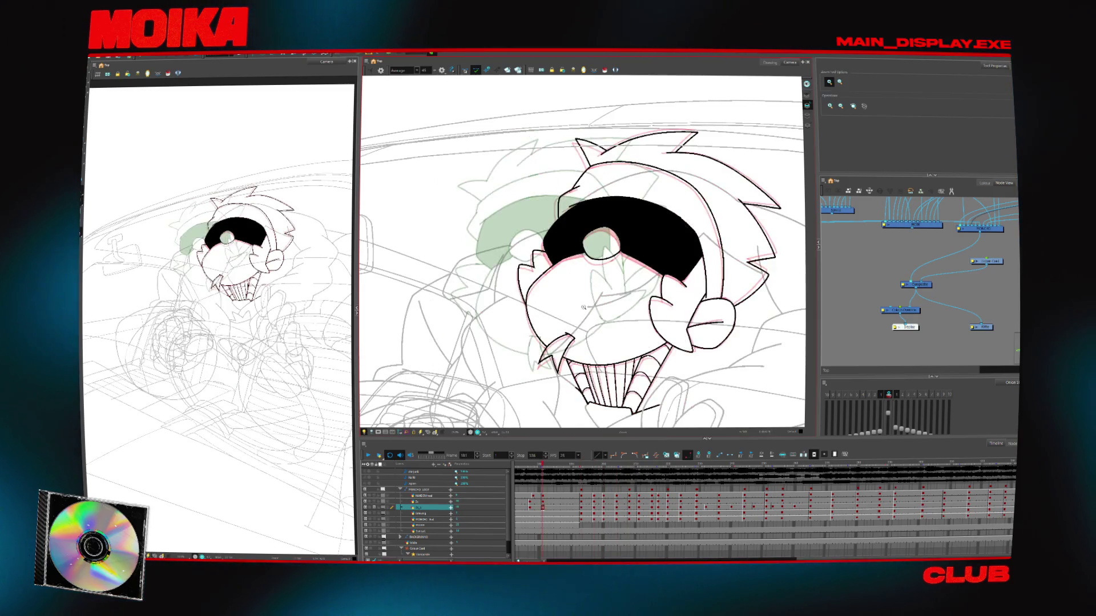
key("comma")
key("comma")
key("comma")
scroll(485, 208, "up", 2)
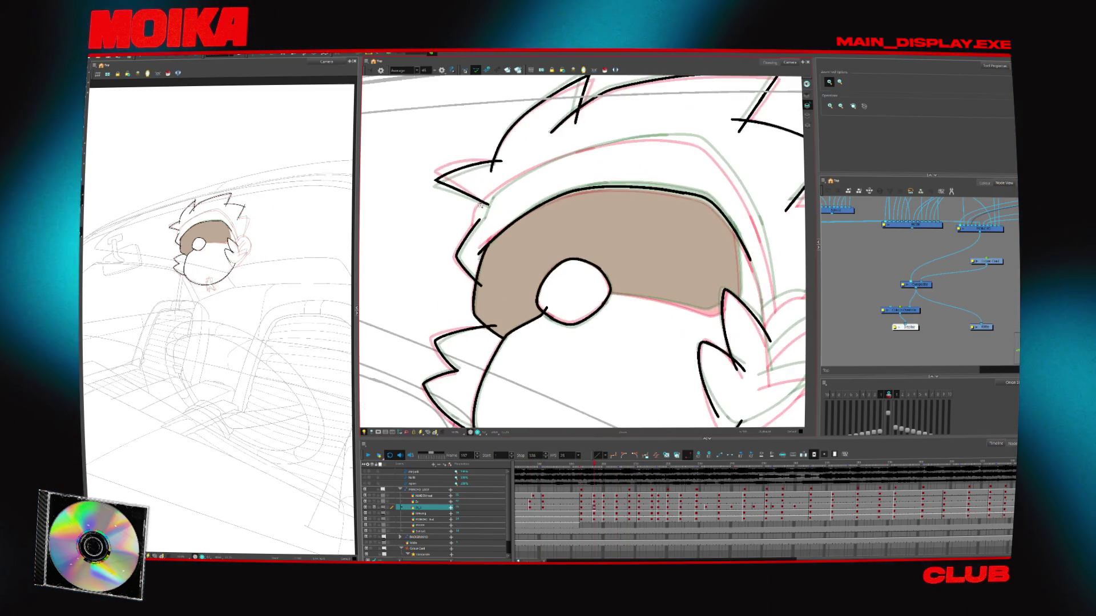
key("alt+b")
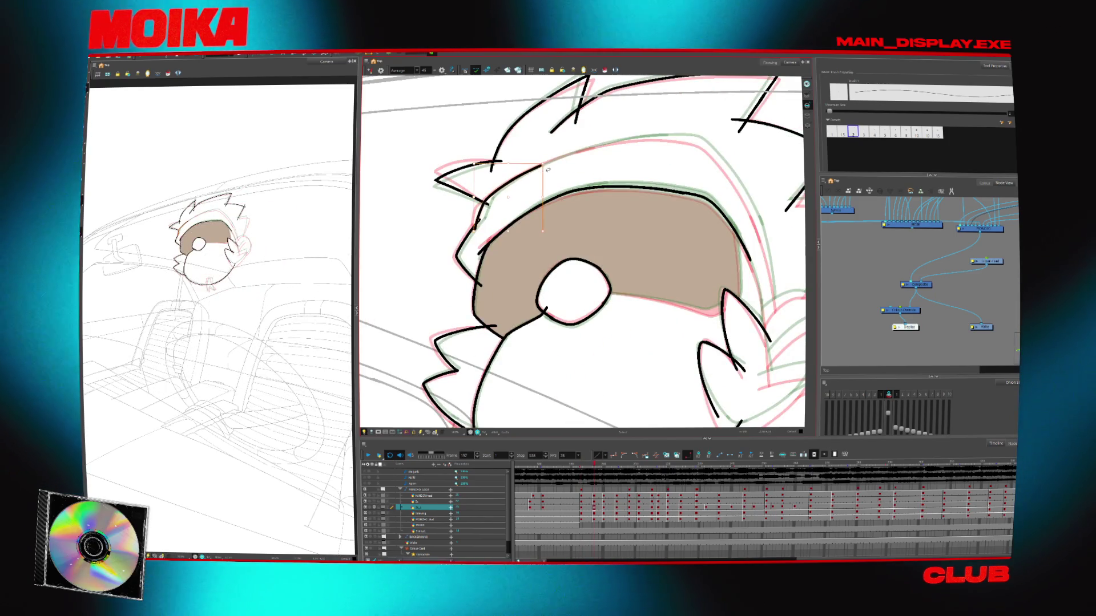
Select the head outline stroke and compare the neighbouring mouth drawings around frame 197
key("period")
key("period")
key("period")
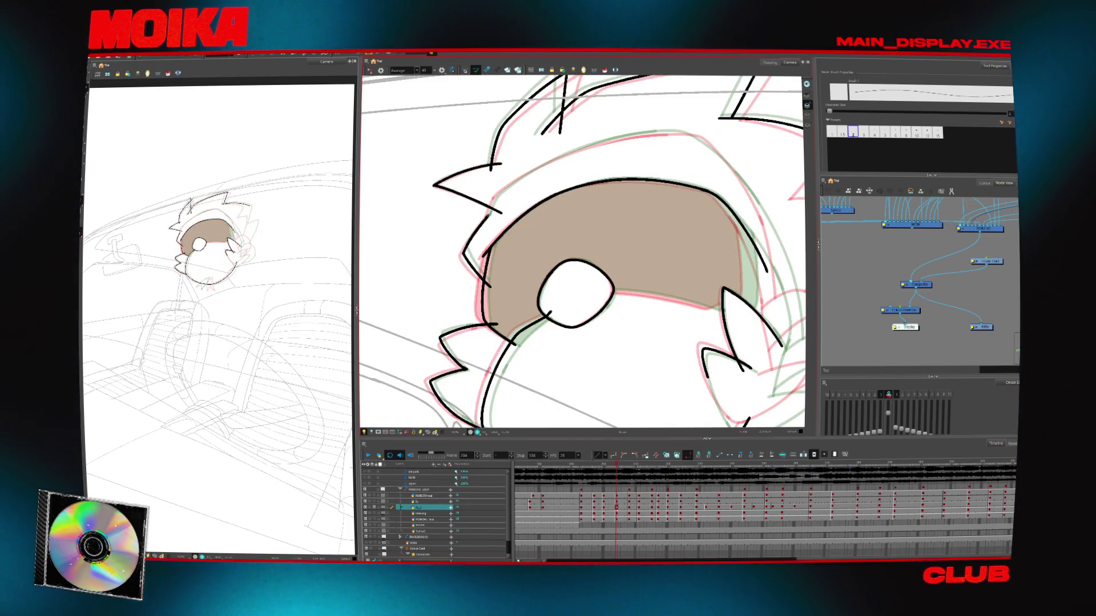
key("alt+s")
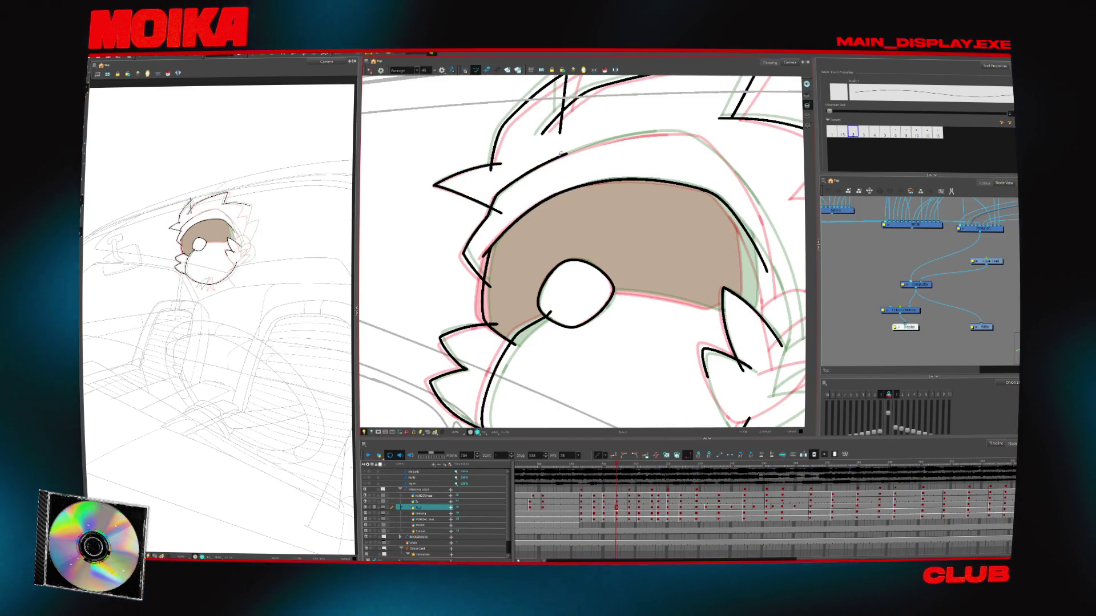
left_click(531, 174)
key("period")
key("period")
key("period")
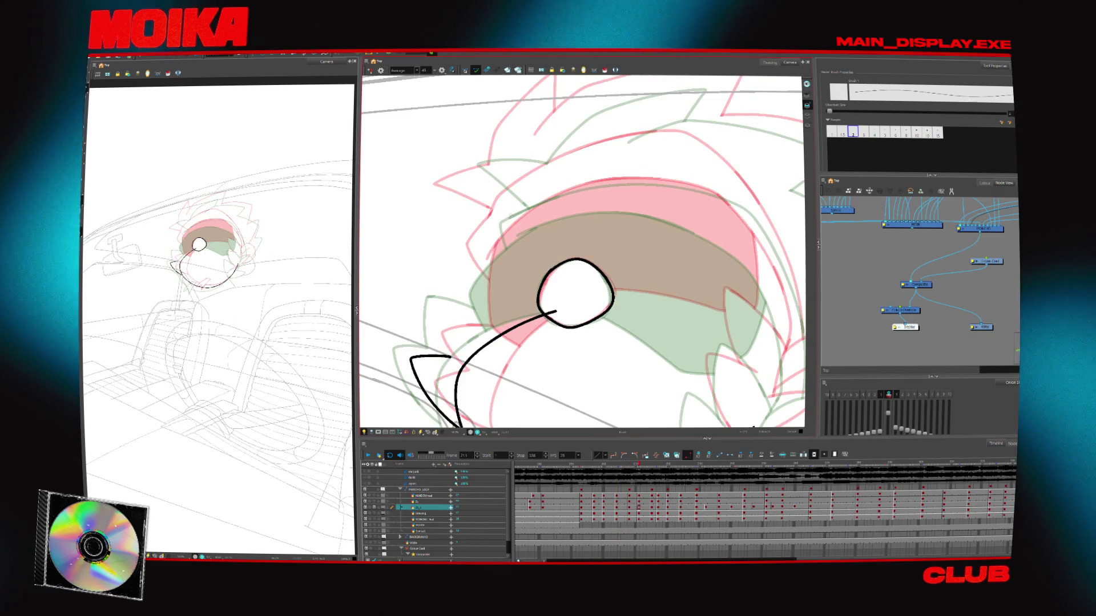
key("alt+z")
scroll(628, 300, "down", 5)
key("comma")
key("comma")
key("comma")
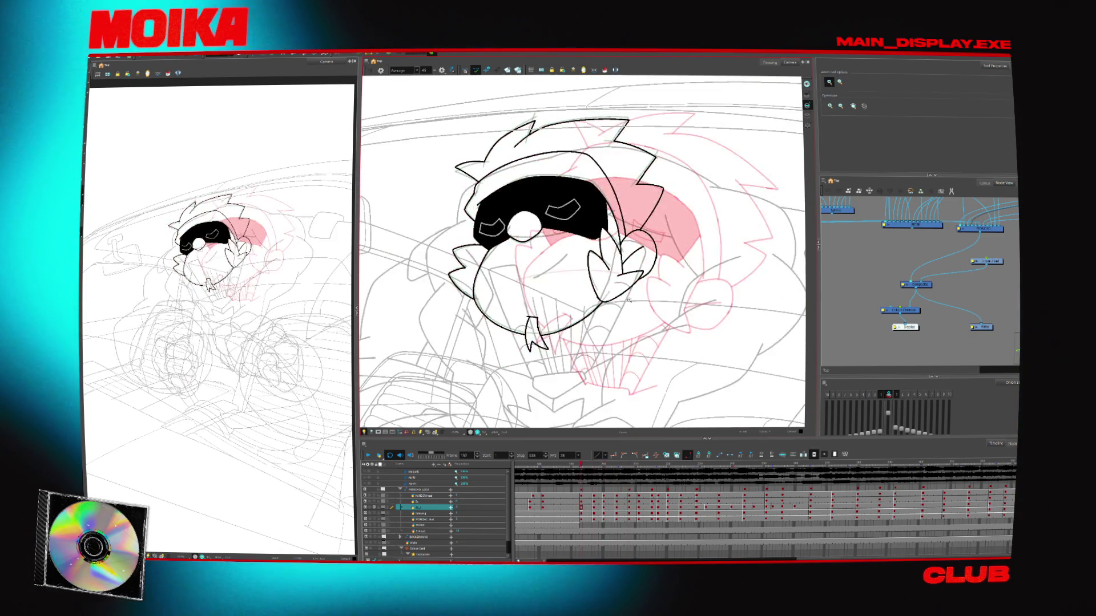
scroll(473, 282, "up", 6)
key("period")
key("period")
key("period")
key("alt+b")
key("period")
key("period")
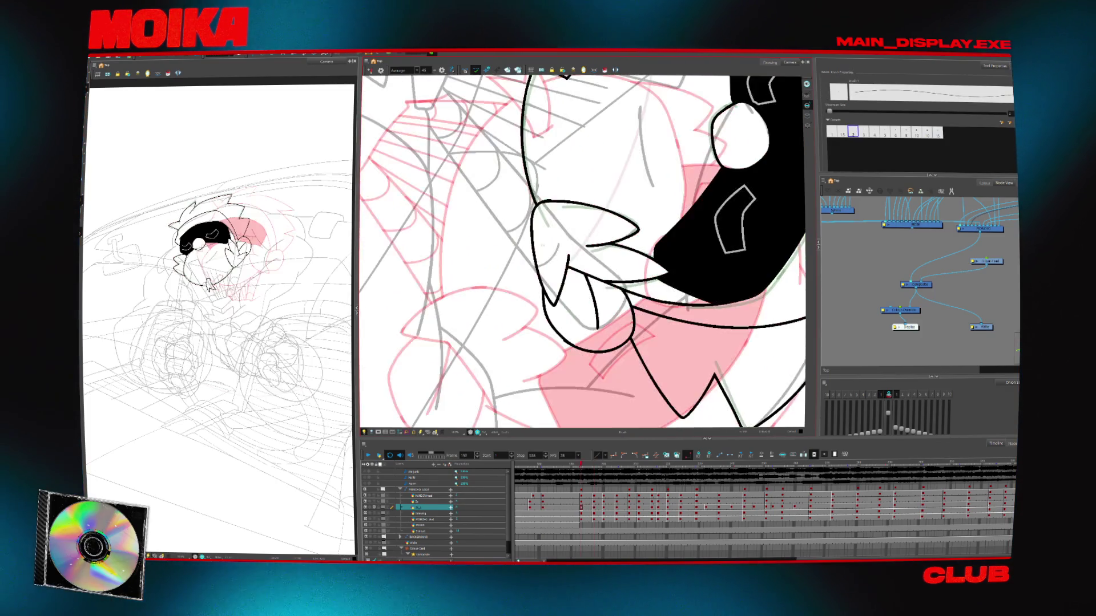
key("comma")
Ink the left edge of the mouth on the frame 197 drawing
left_click_drag(539, 233, 550, 292)
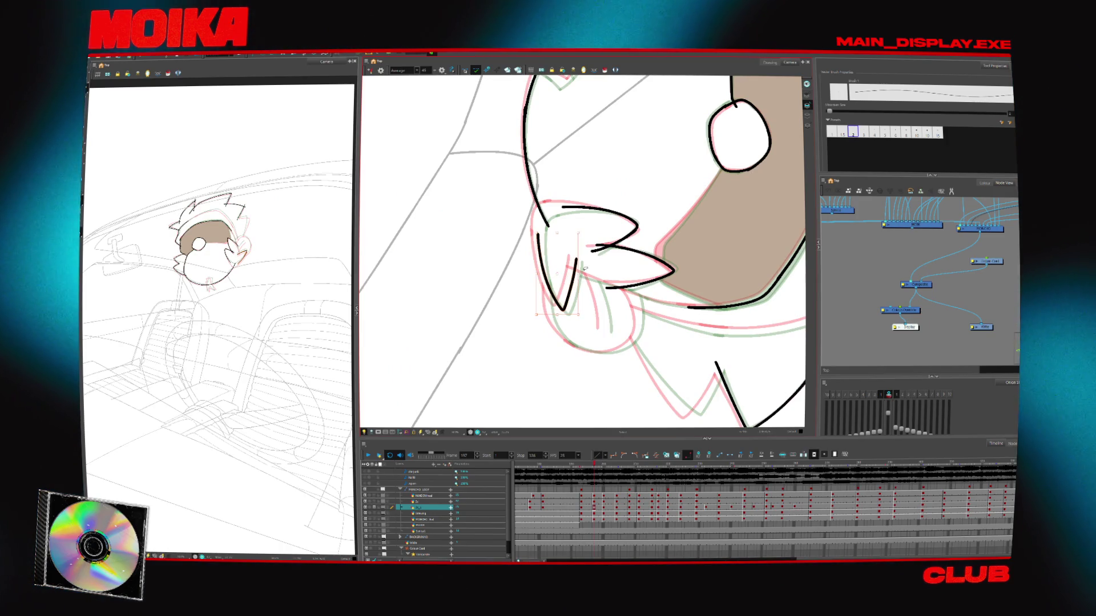
left_click_drag(584, 266, 628, 239)
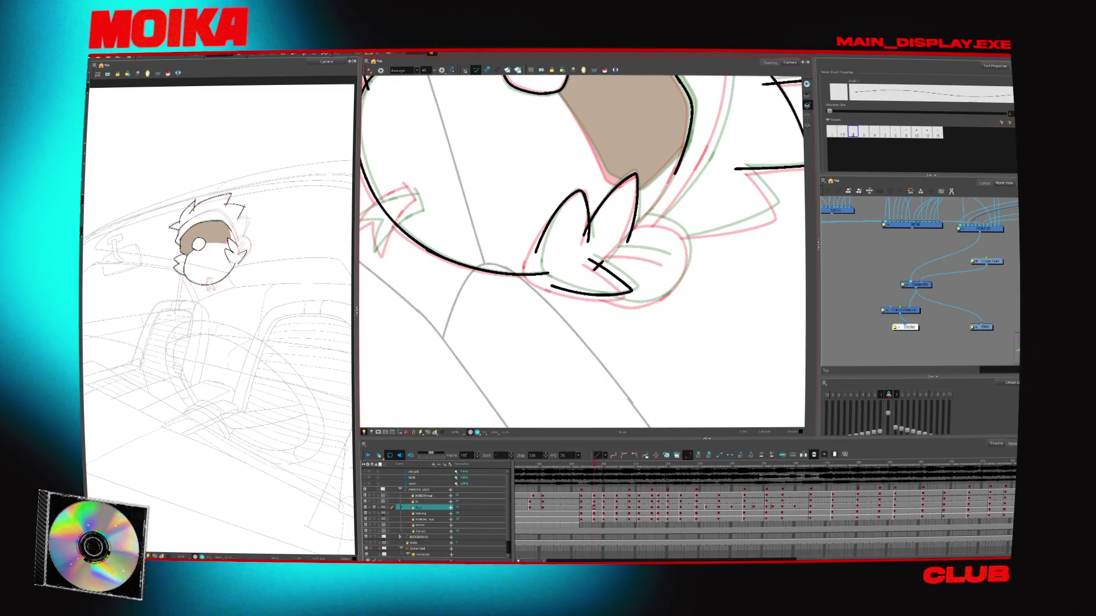
left_click_drag(627, 239, 571, 188)
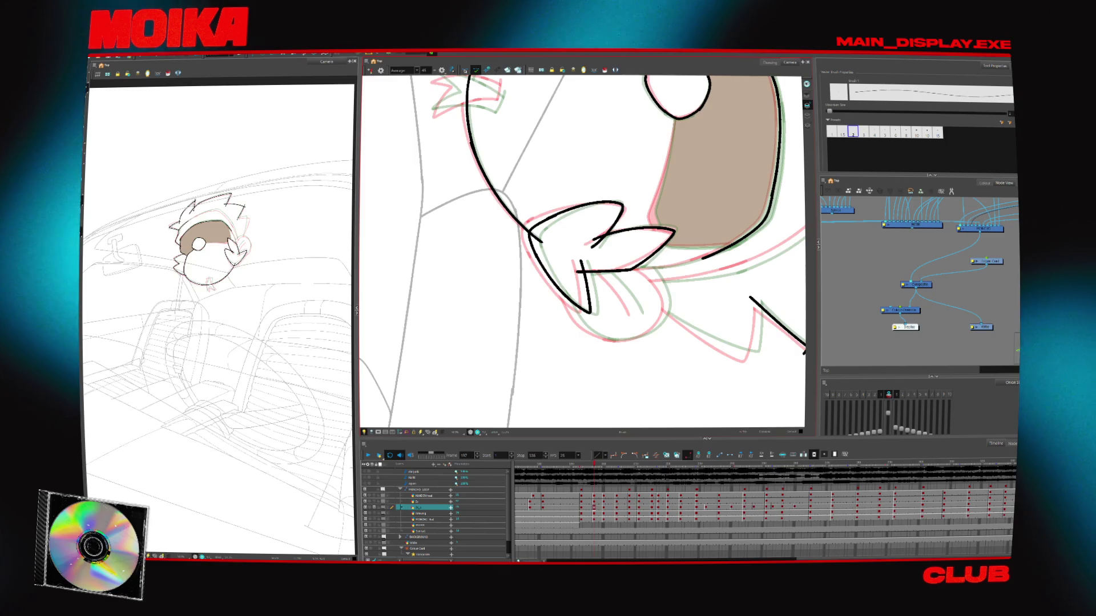
left_click_drag(673, 290, 510, 322)
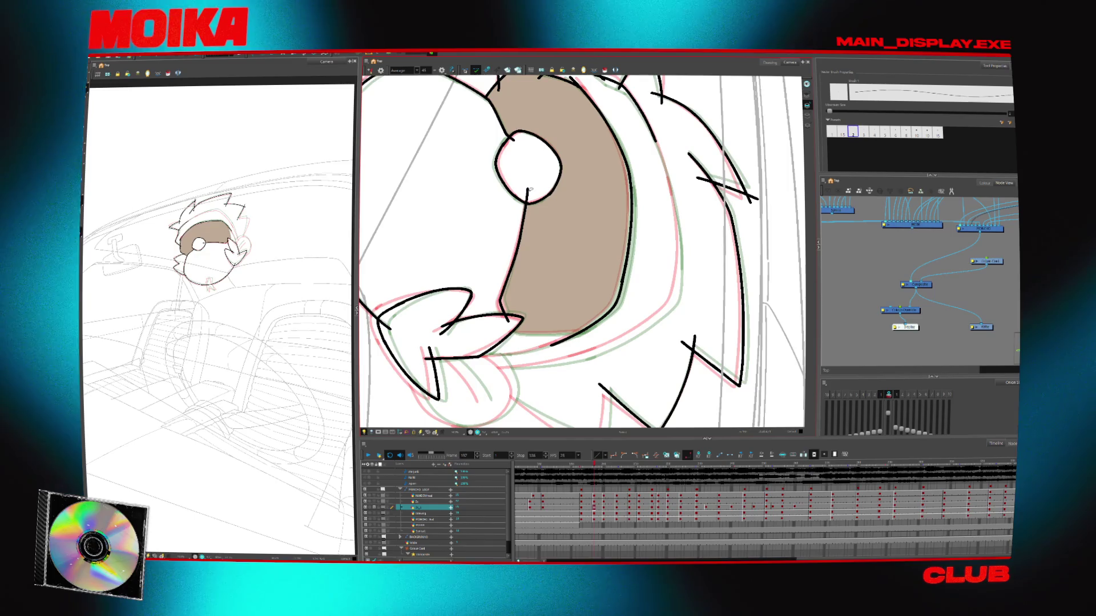
key("comma")
key("comma")
key("comma")
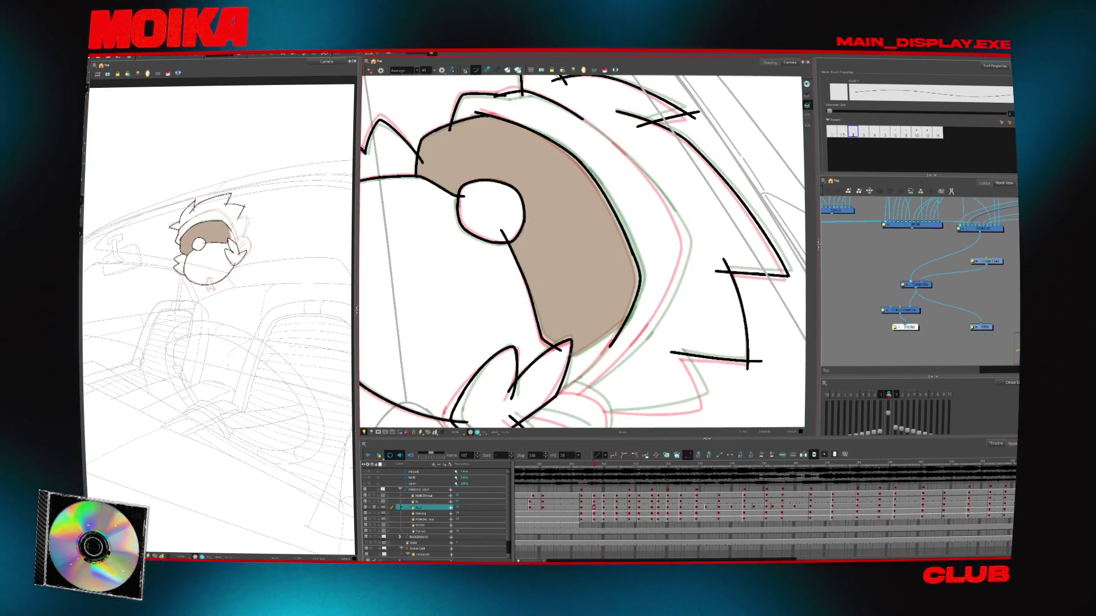
key("period")
key("period")
key("period")
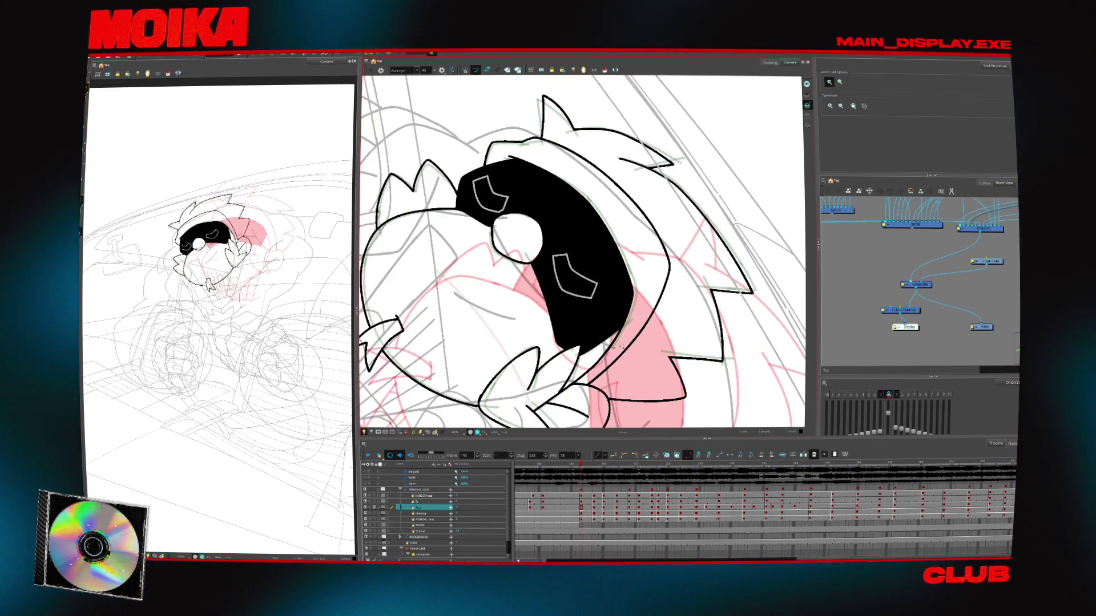
key("comma")
key("comma")
key("comma")
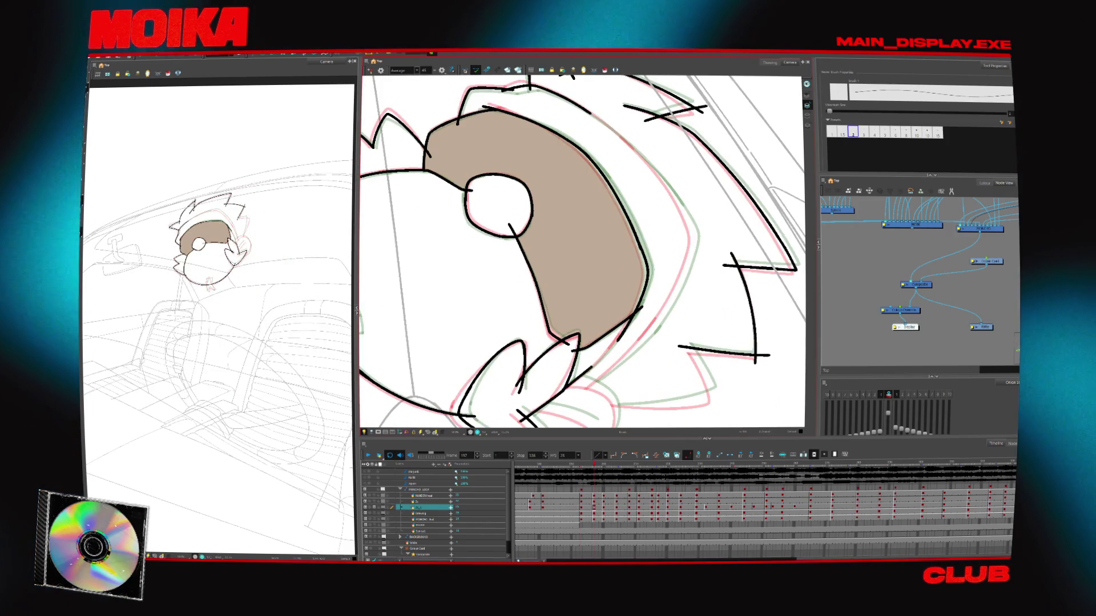
Reset the view, zoom in on the face and ink the ear's upper outline
key("alt+z")
key("4")
key("1")
key("1")
key("1")
key("shift+m")
key("comma")
key("comma")
key("comma")
key("2")
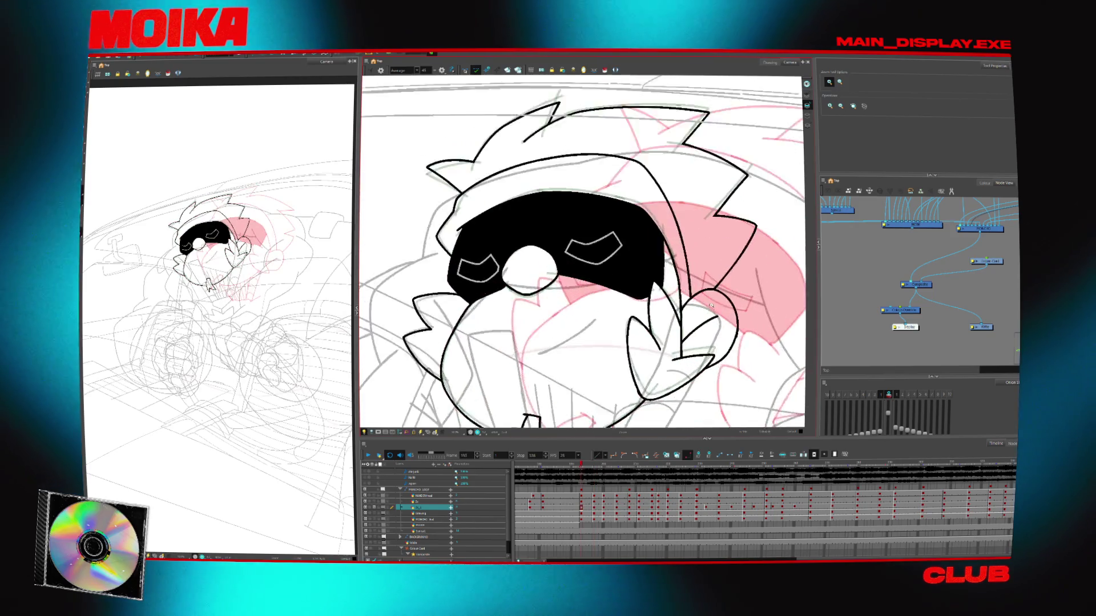
left_click(711, 306)
key("period")
key("period")
key("period")
key("alt+b")
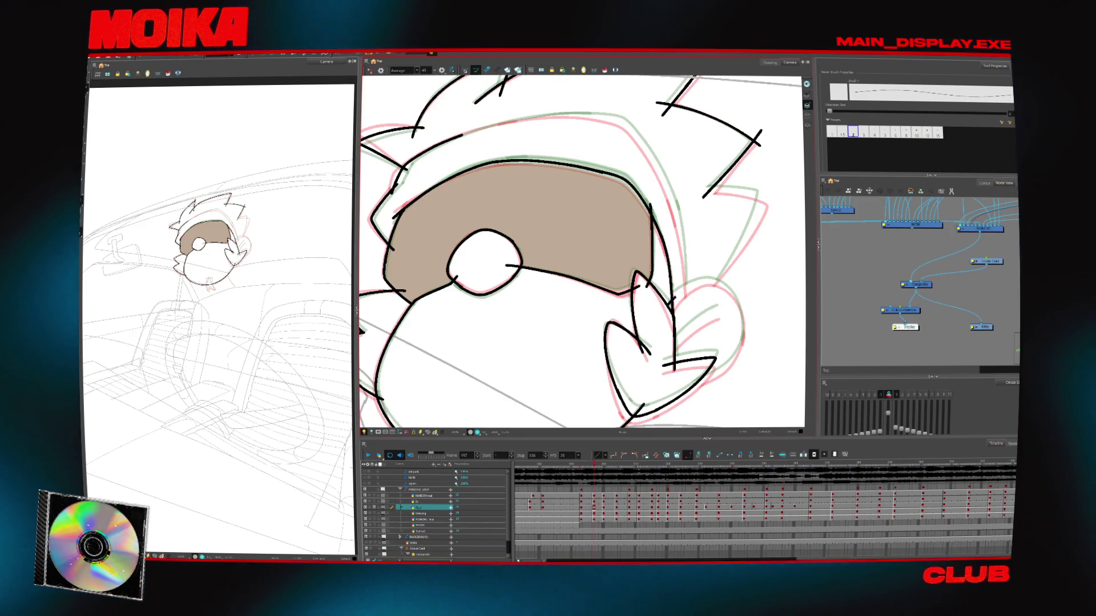
left_click_drag(741, 295, 669, 306)
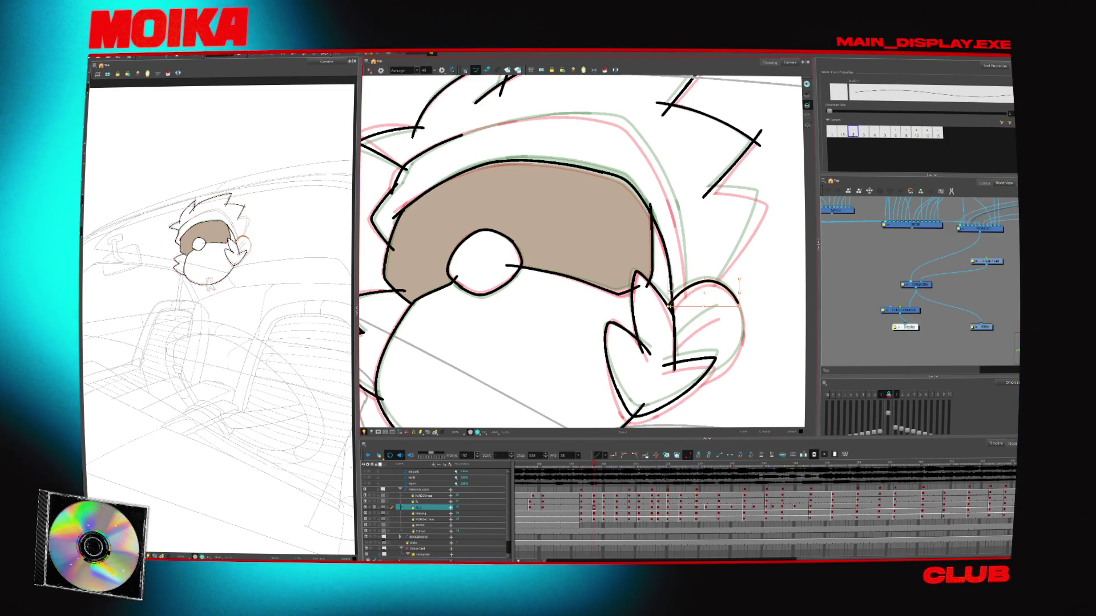
Advance to the next head drawing and zoom, rotate and mirror the view onto the head
key("4")
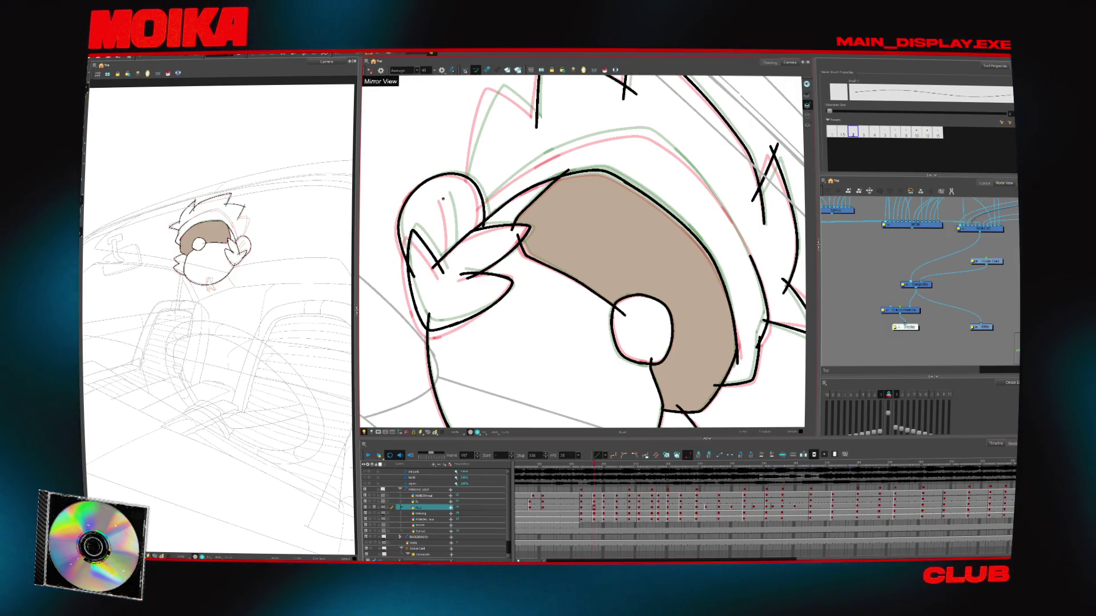
key(".")
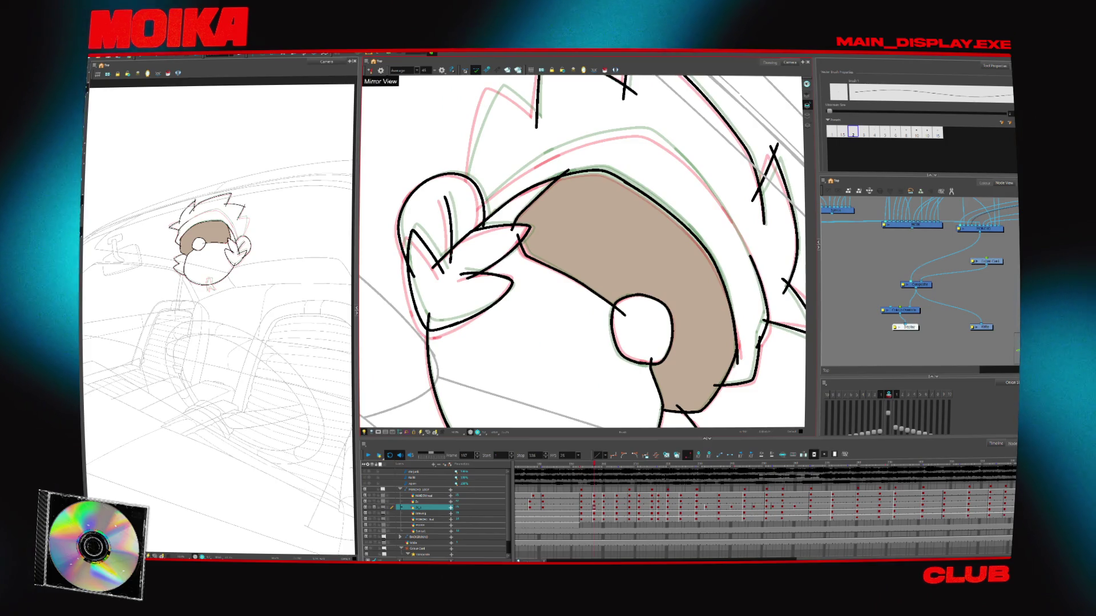
key("4")
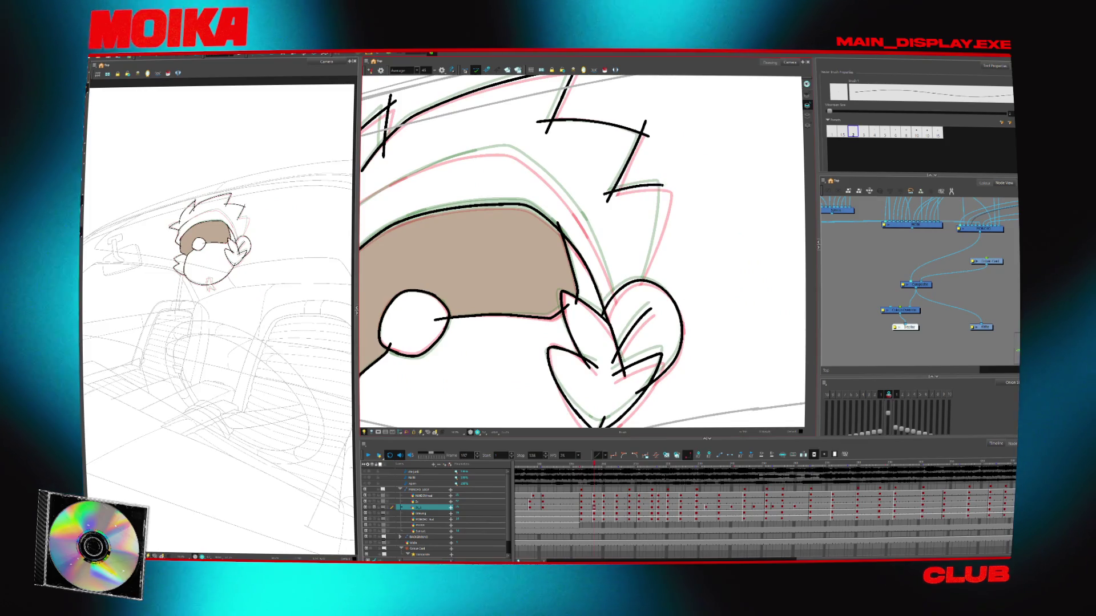
key("alt+z")
key("2")
left_click(621, 296)
key("4")
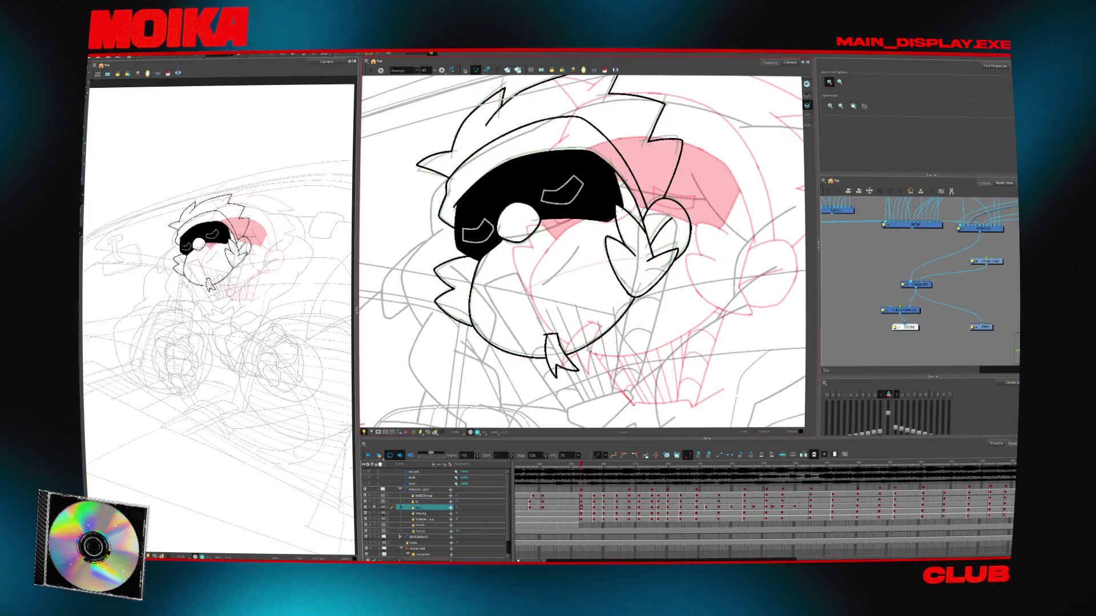
left_click(542, 316)
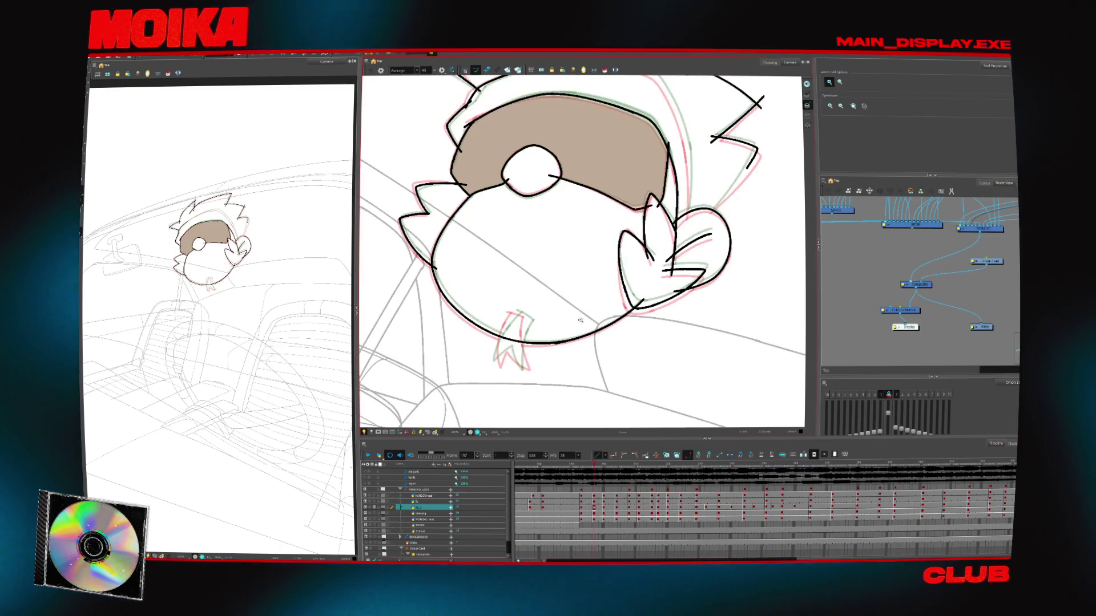
key("4")
Ink a zigzag along the head's lower-left spike
key("alt+b")
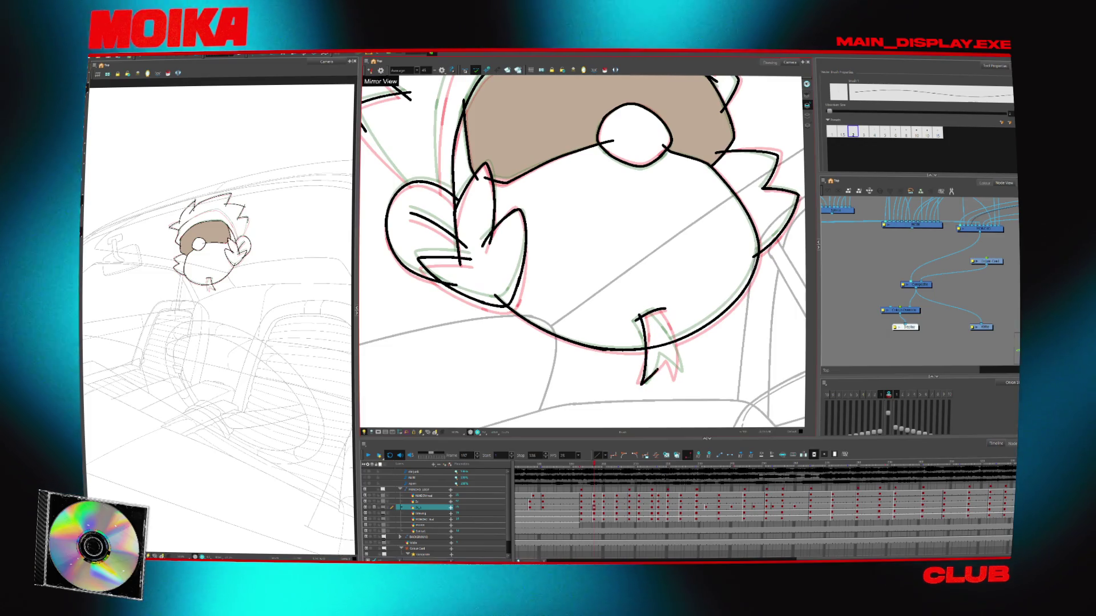
key("4")
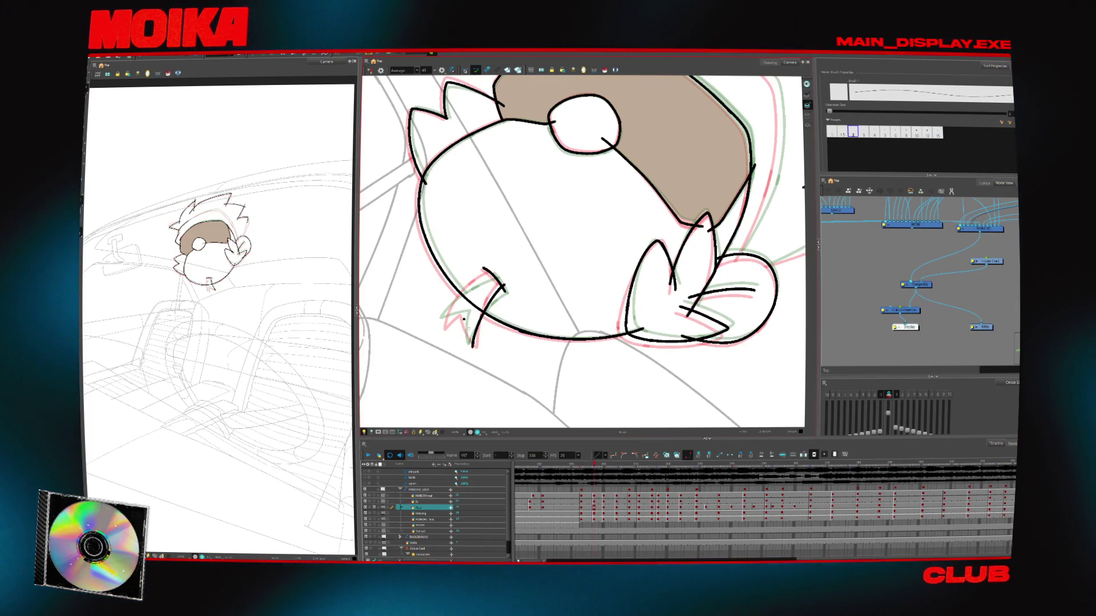
scroll(462, 317, "up", 2)
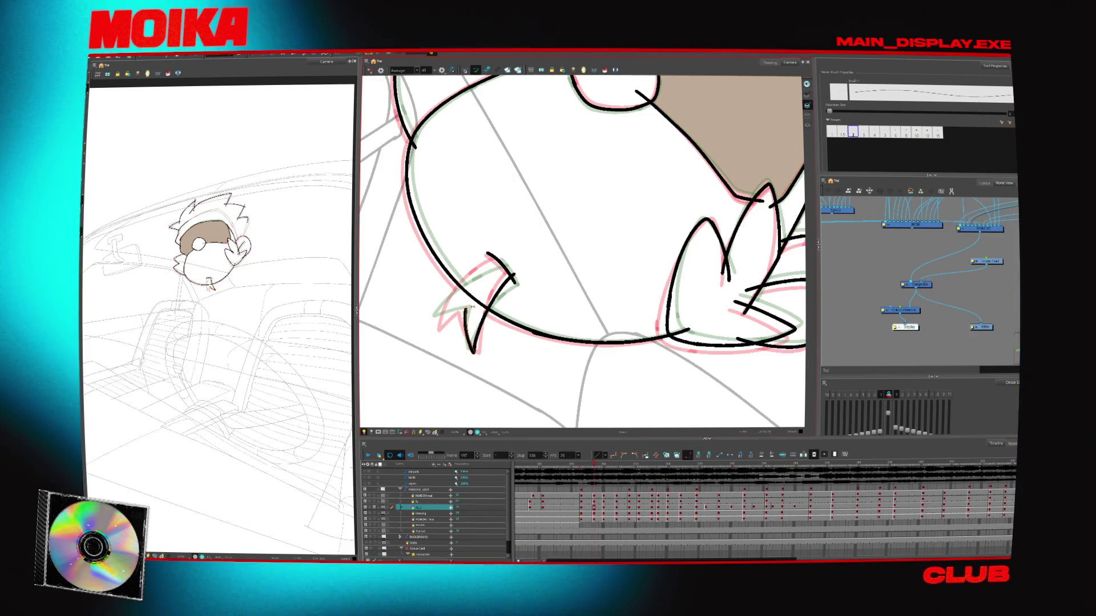
left_click_drag(436, 324, 474, 305)
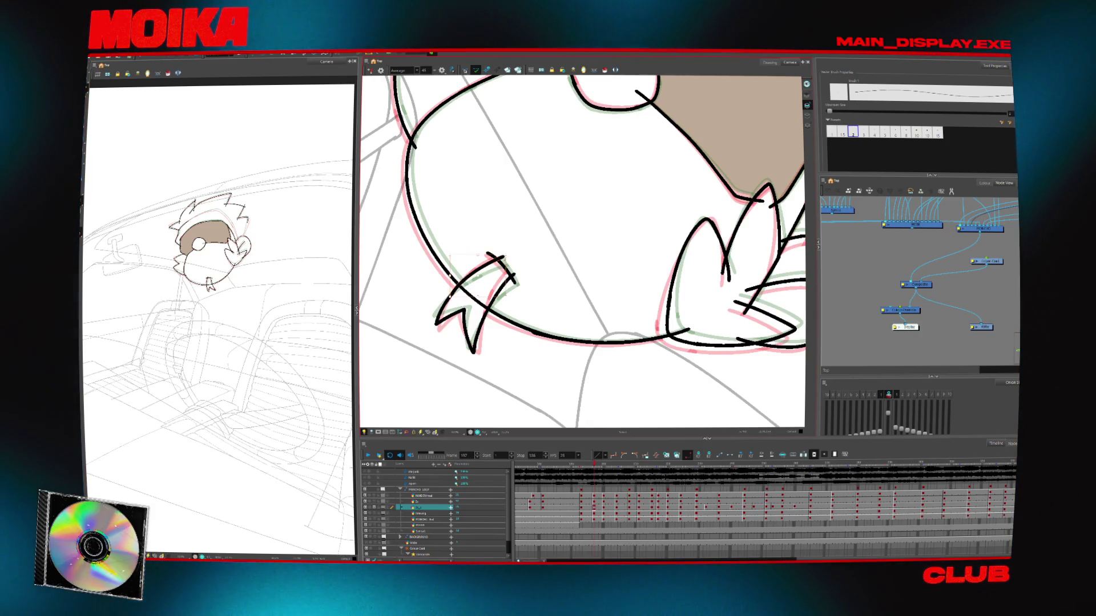
left_click_drag(582, 251, 498, 431)
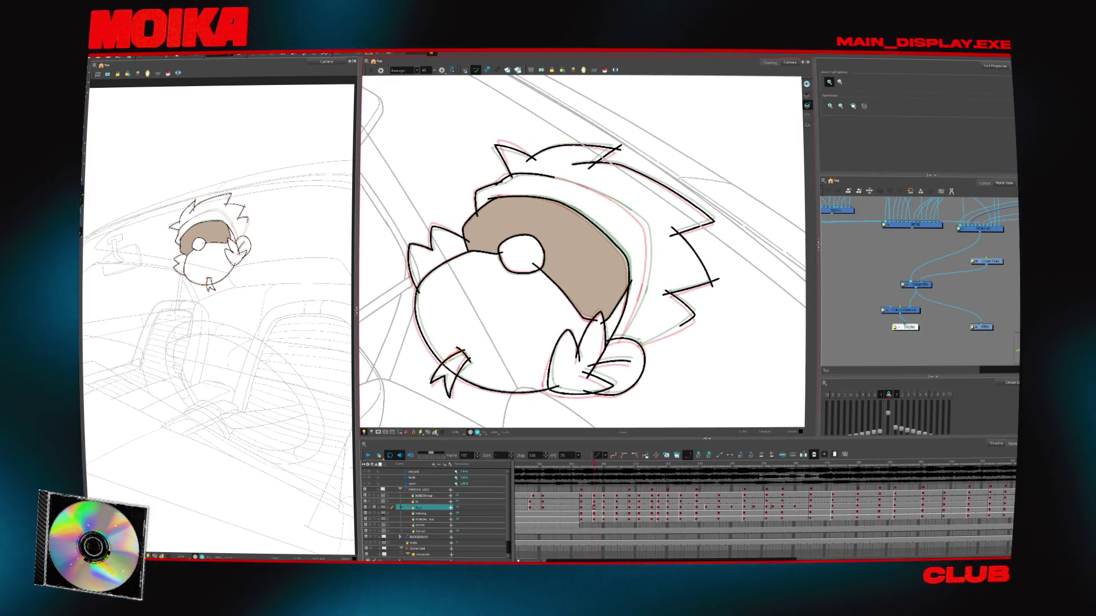
Ink long arcs along the head outline and a short stroke on its top-right edge
key("2")
left_click_drag(593, 146, 471, 302)
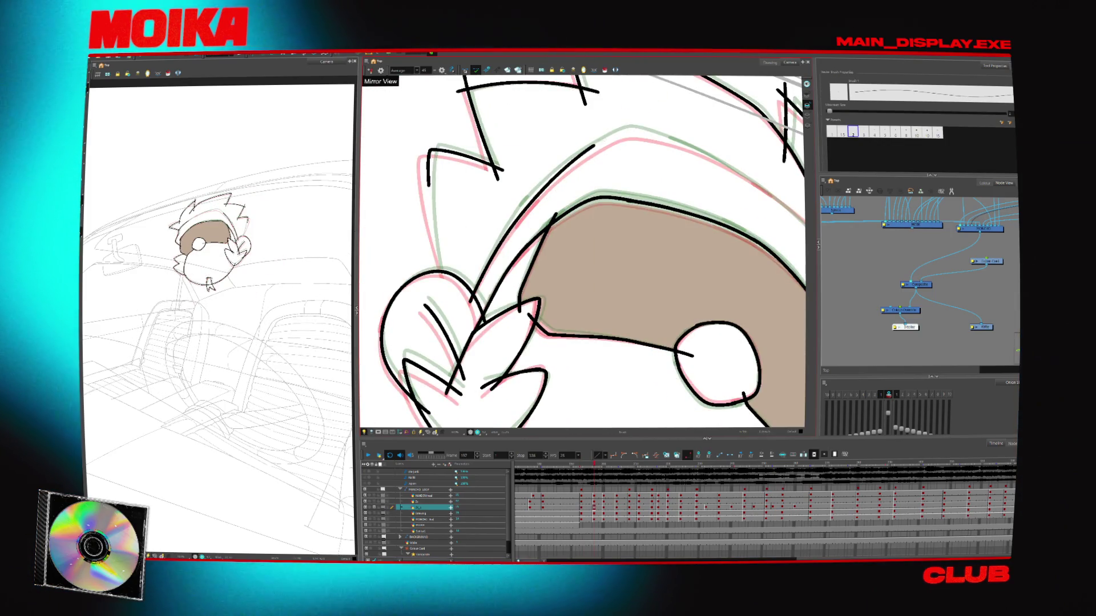
mouse_move(467, 305)
left_mouse_down()
mouse_move(591, 151)
mouse_move(515, 289)
left_mouse_up()
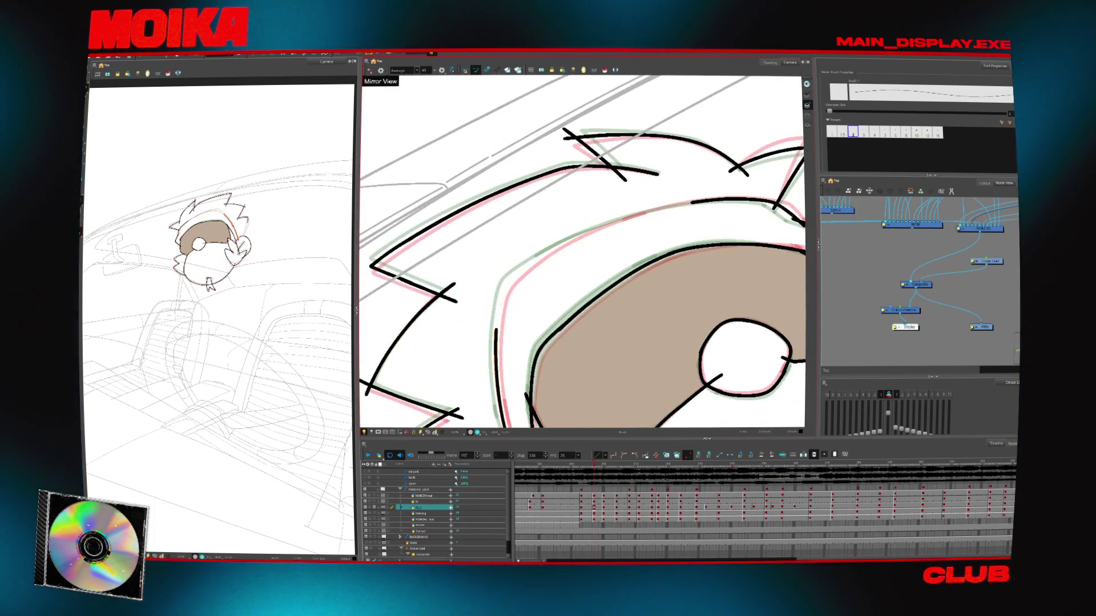
left_click_drag(495, 335, 627, 205)
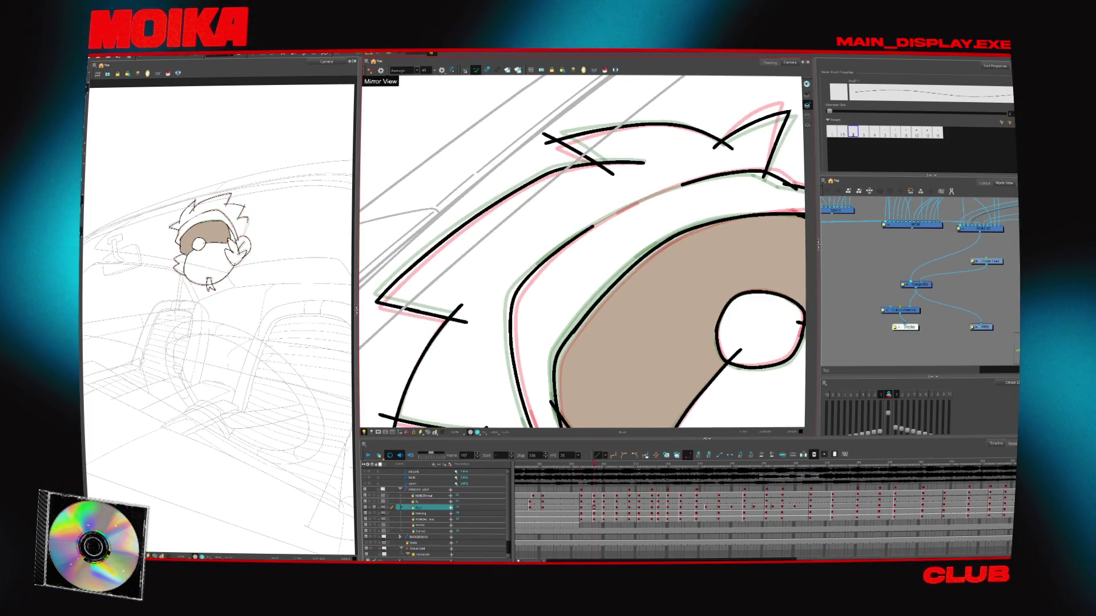
scroll(689, 267, "down", 2)
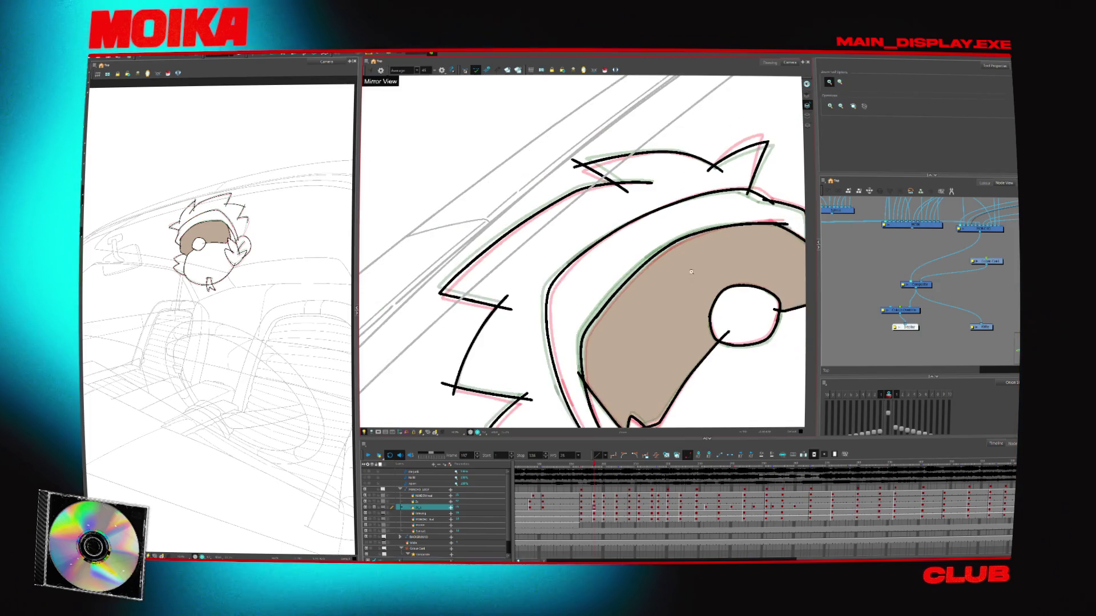
left_click_drag(690, 268, 657, 183)
left_click_drag(478, 235, 465, 251)
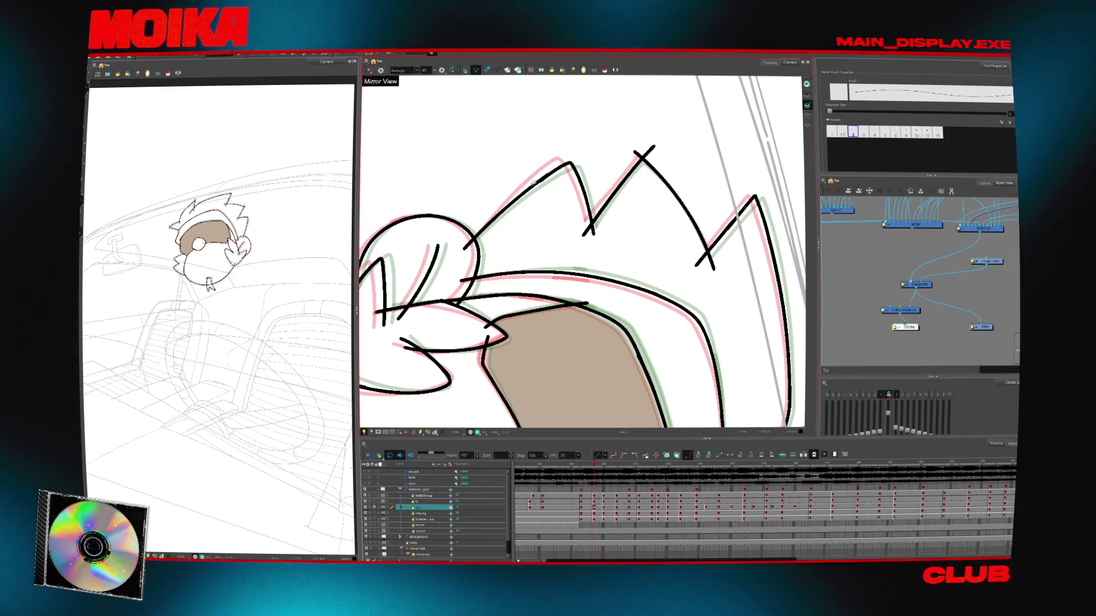
Zoom out to the whole head and undo the stray vertical stroke
scroll(531, 182, "down", 2)
mouse_move(532, 183)
left_mouse_down()
mouse_move(659, 358)
mouse_move(693, 318)
left_mouse_up()
scroll(606, 305, "up", 3)
key("alt+b")
key("ctrl+z")
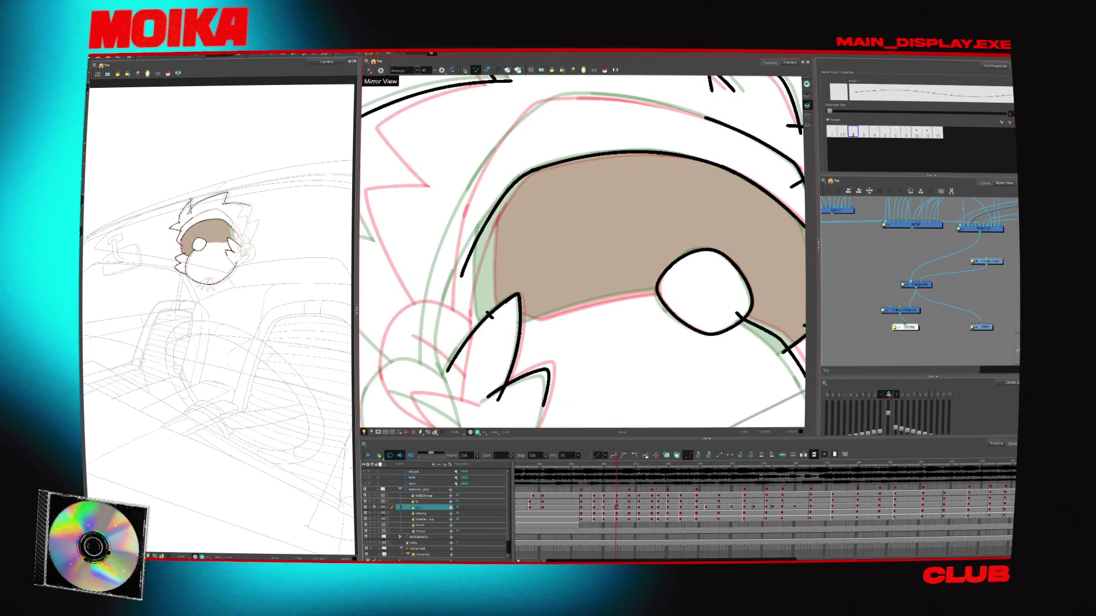
Re-centre the view and ink the arm line below the head
mouse_move(702, 319)
left_mouse_down()
mouse_move(674, 248)
mouse_move(501, 274)
mouse_move(575, 347)
left_mouse_up()
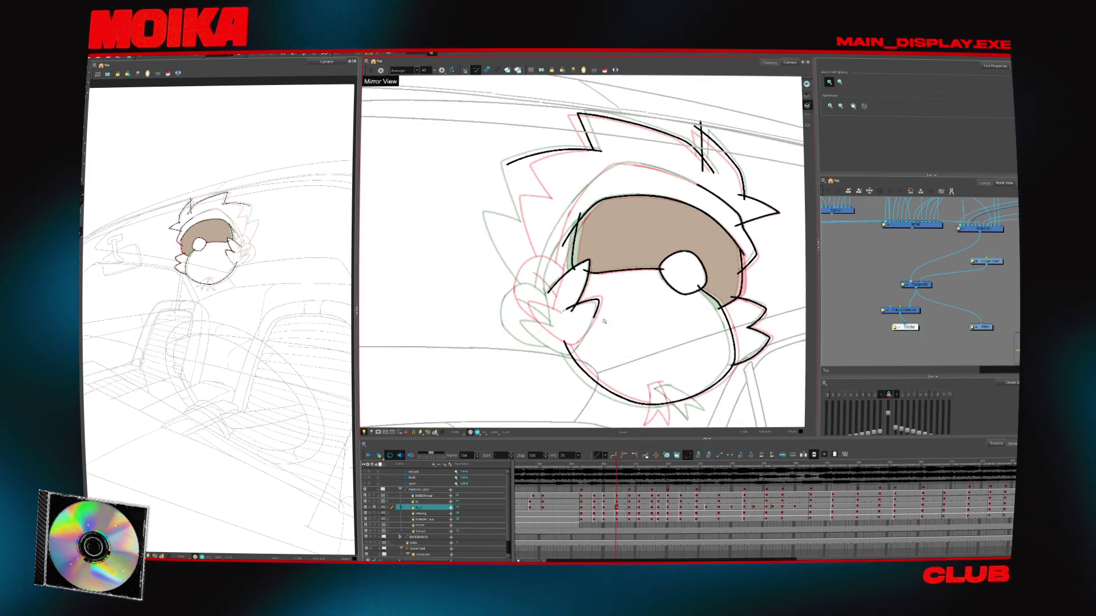
scroll(575, 346, "down", 5)
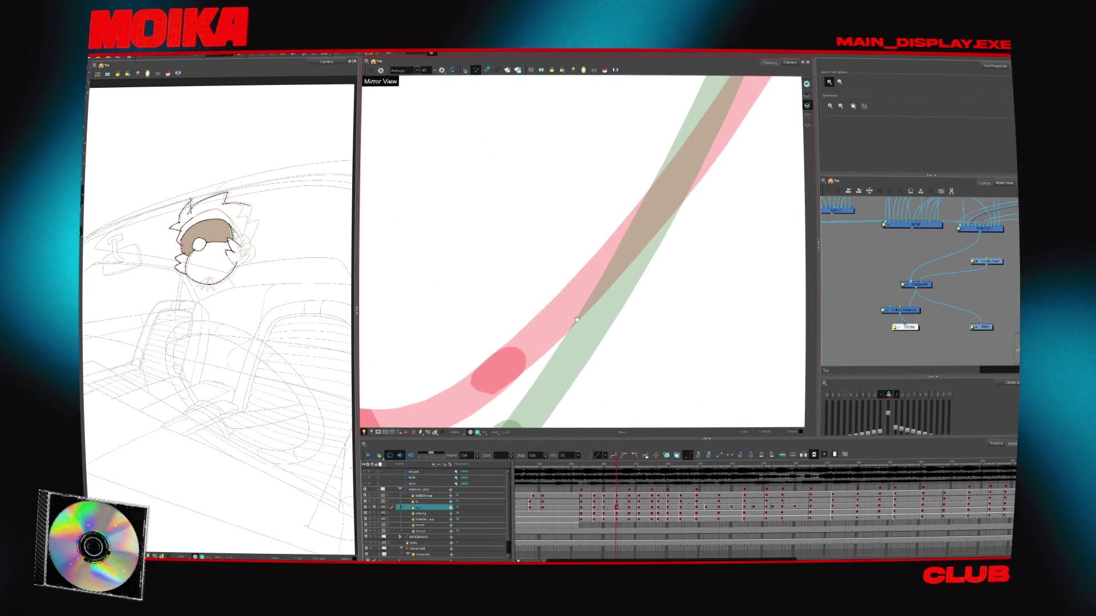
scroll(577, 348, "down", 3)
scroll(579, 349, "down", 3)
scroll(579, 349, "down", 3)
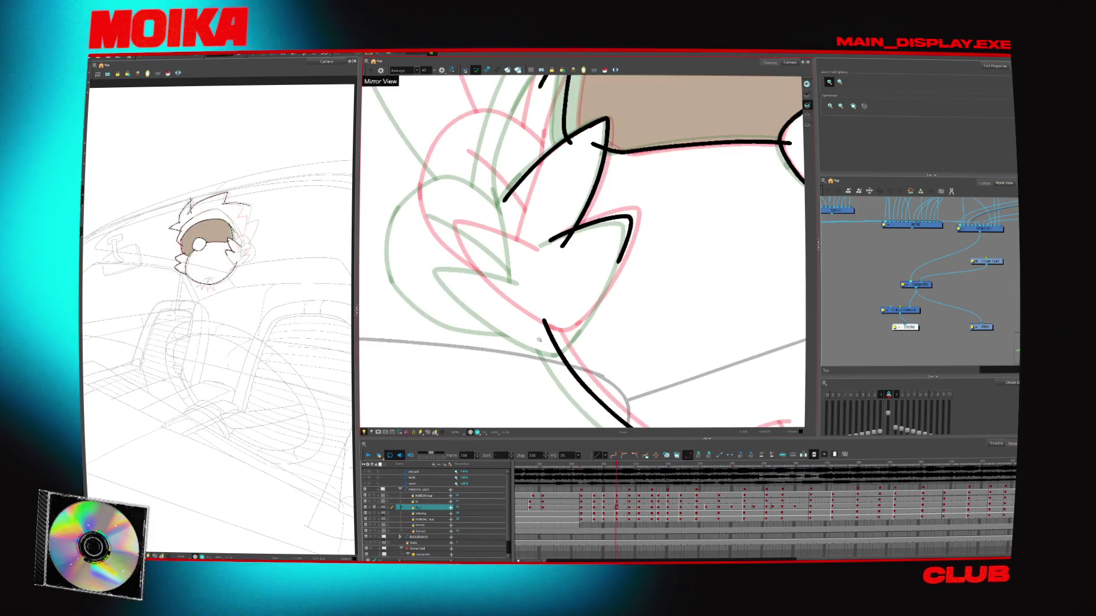
key("alt+b")
left_click_drag(630, 227, 553, 343)
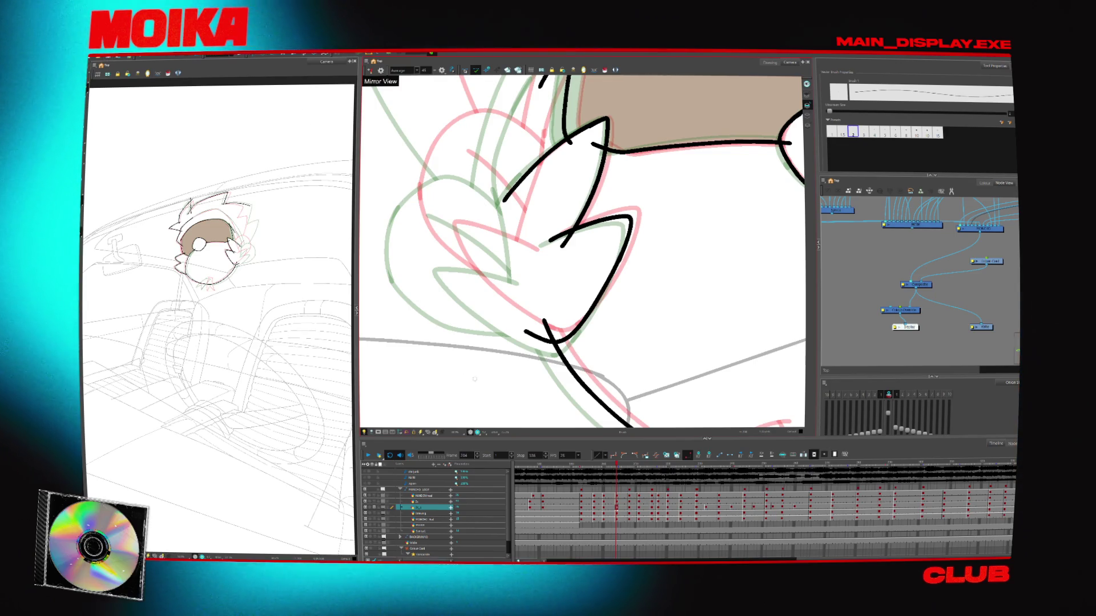
scroll(502, 154, "down", 5)
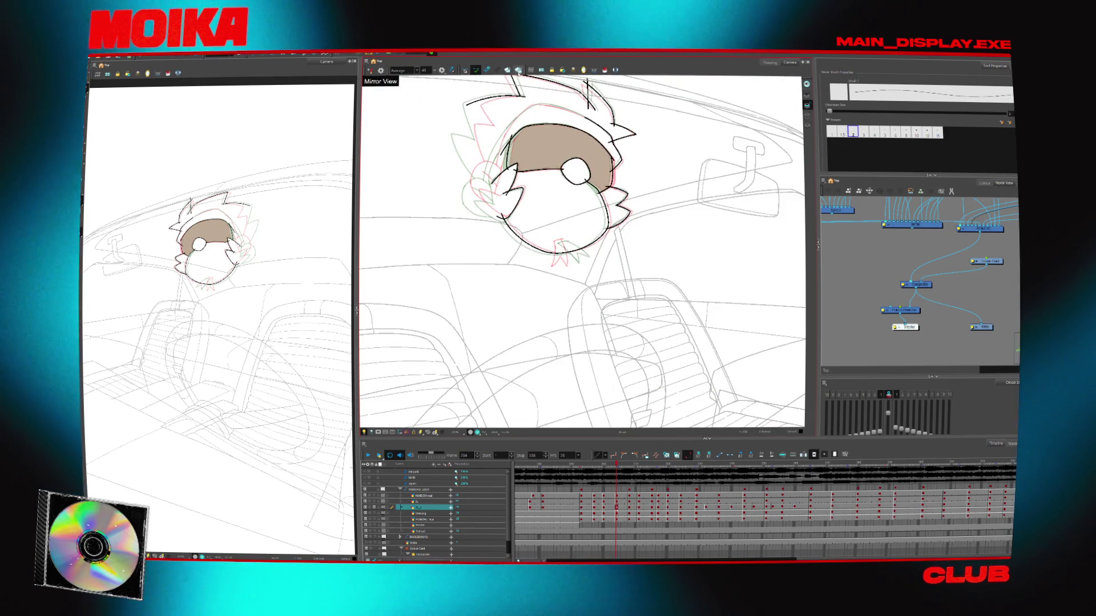
Go to frames 200, 197 and 193, set playback to start at 193, and play
left_click(368, 456)
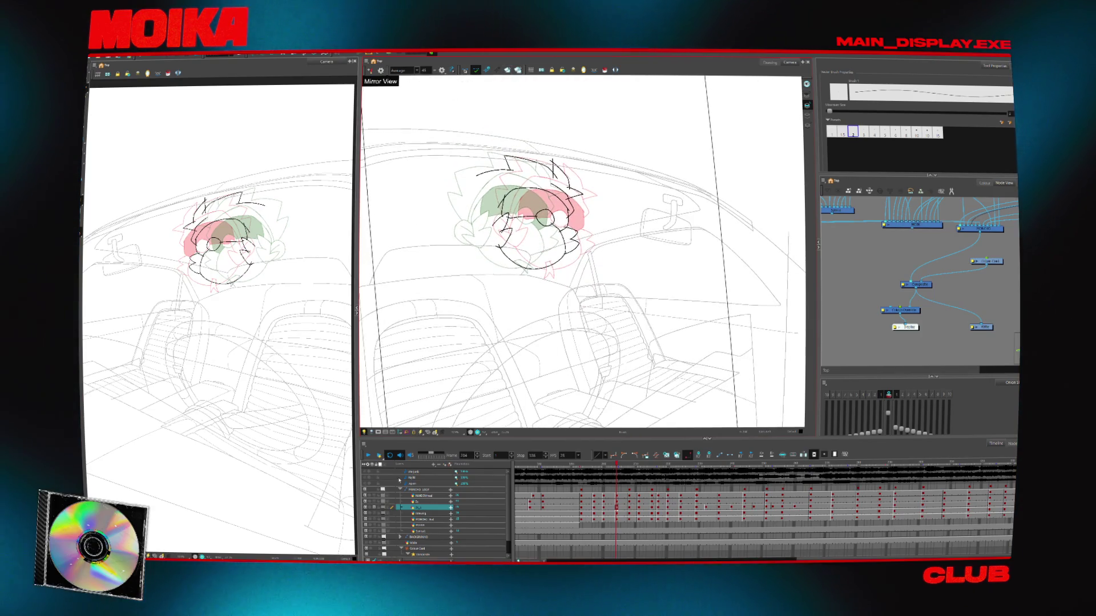
left_click(368, 456)
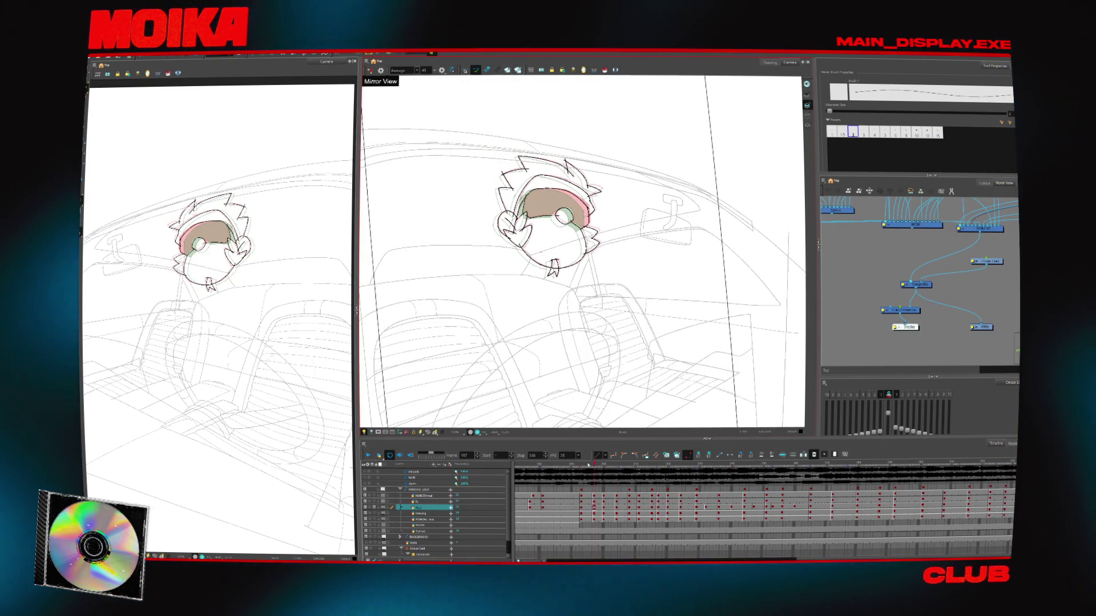
left_click(582, 465)
left_click(483, 459)
left_click_drag(819, 466, 808, 467)
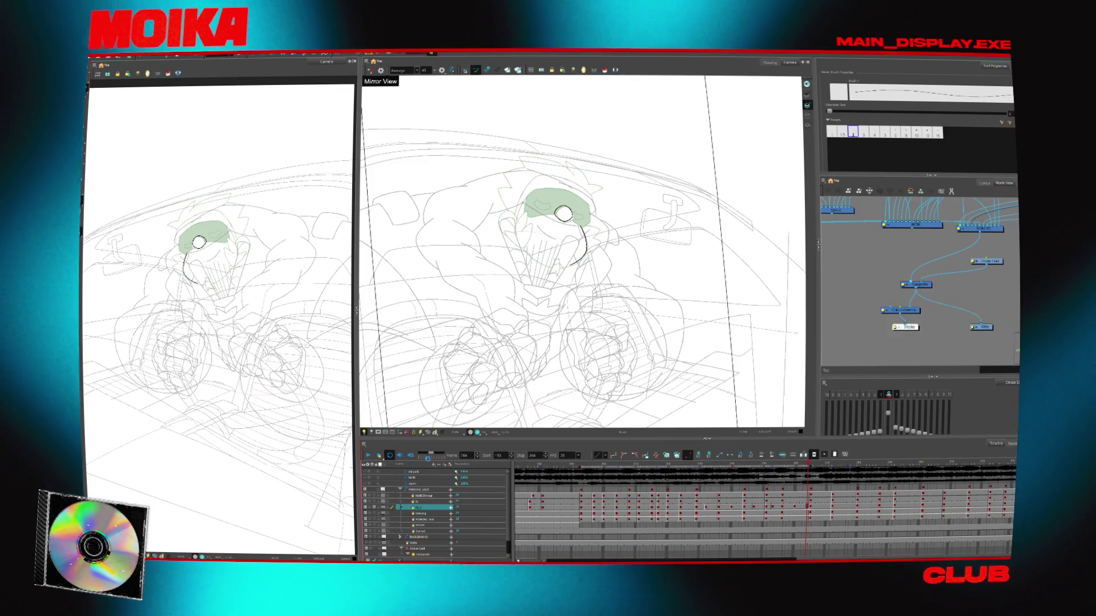
key("Return")
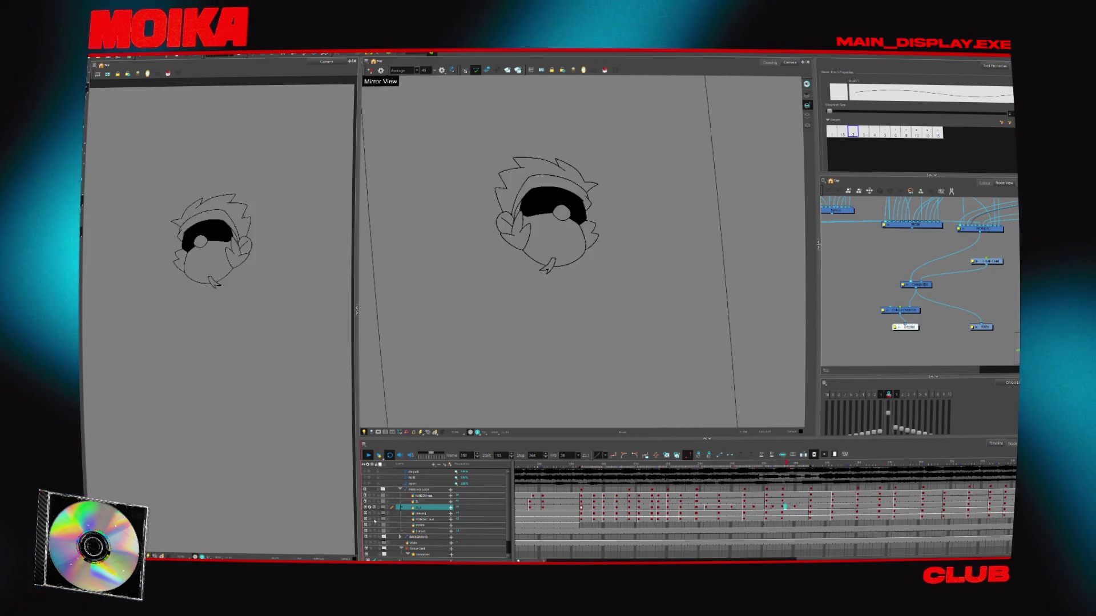
scroll(374, 521, "down", 1)
Turn on the white Colour-Card background, flip the whole head drawing horizontally, and play forward
left_click(370, 532)
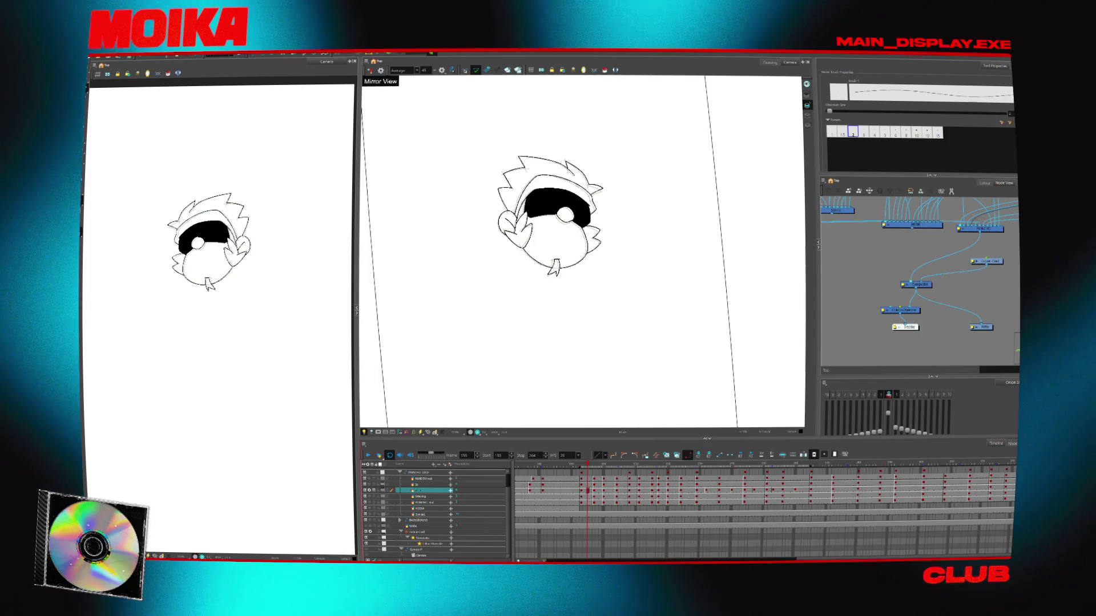
key("alt+s")
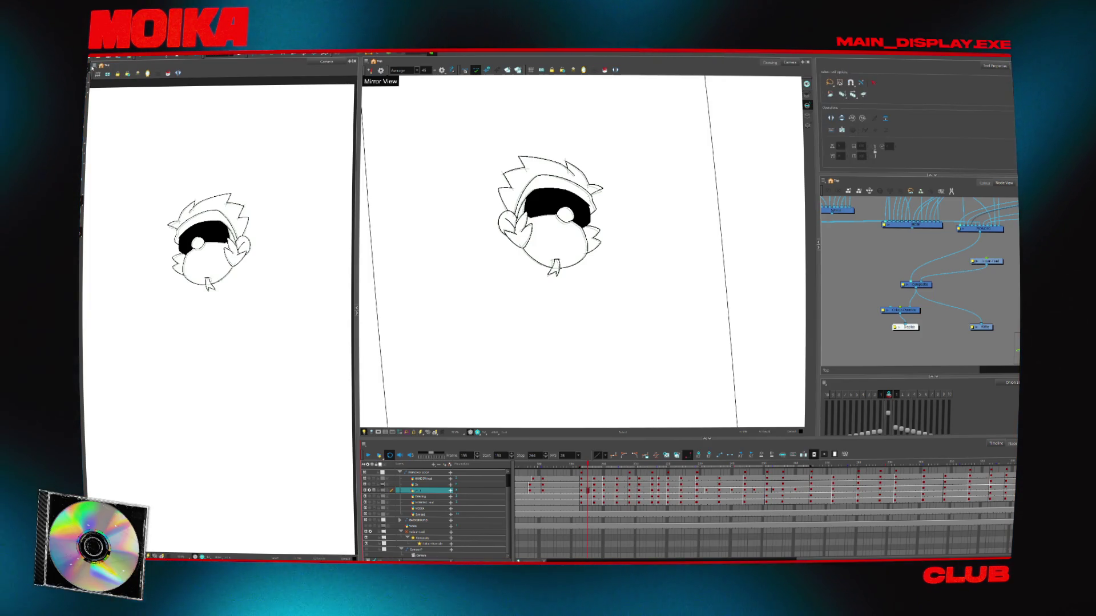
key("ctrl+a")
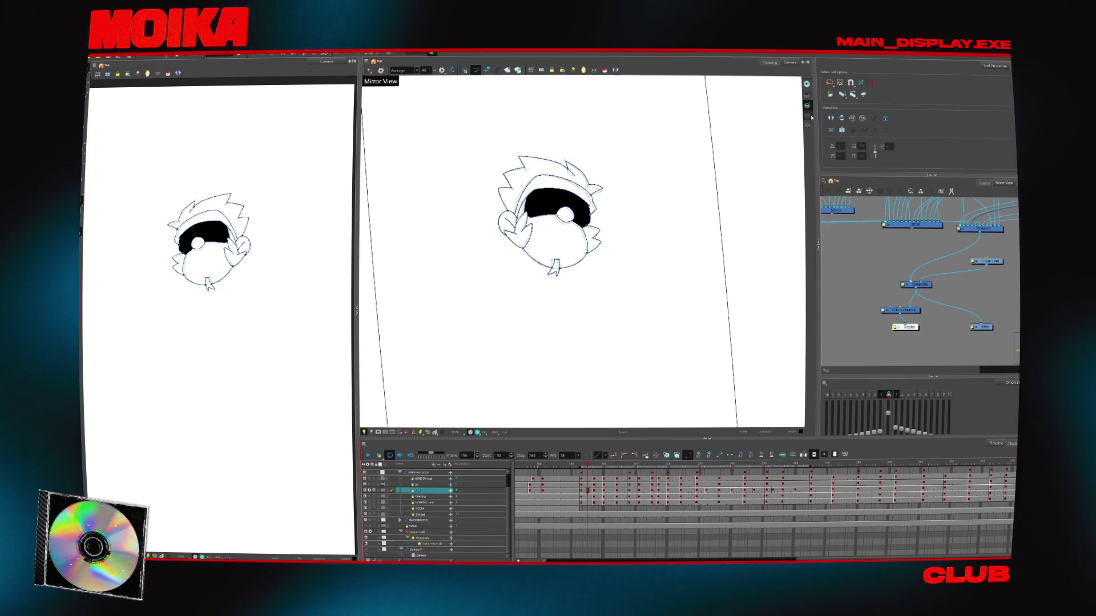
left_click(831, 118)
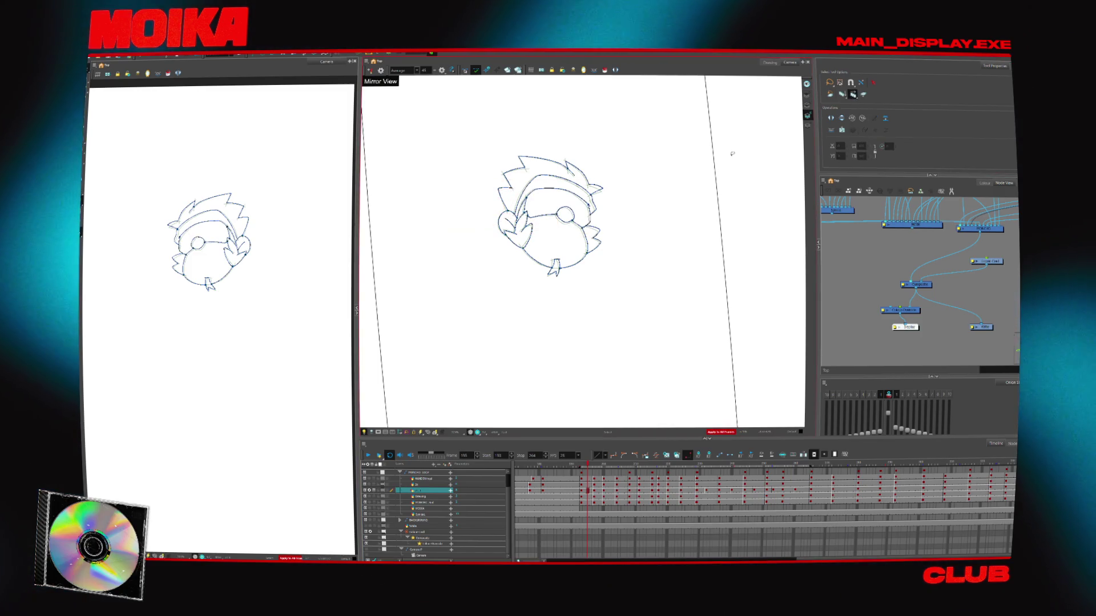
left_click(732, 153)
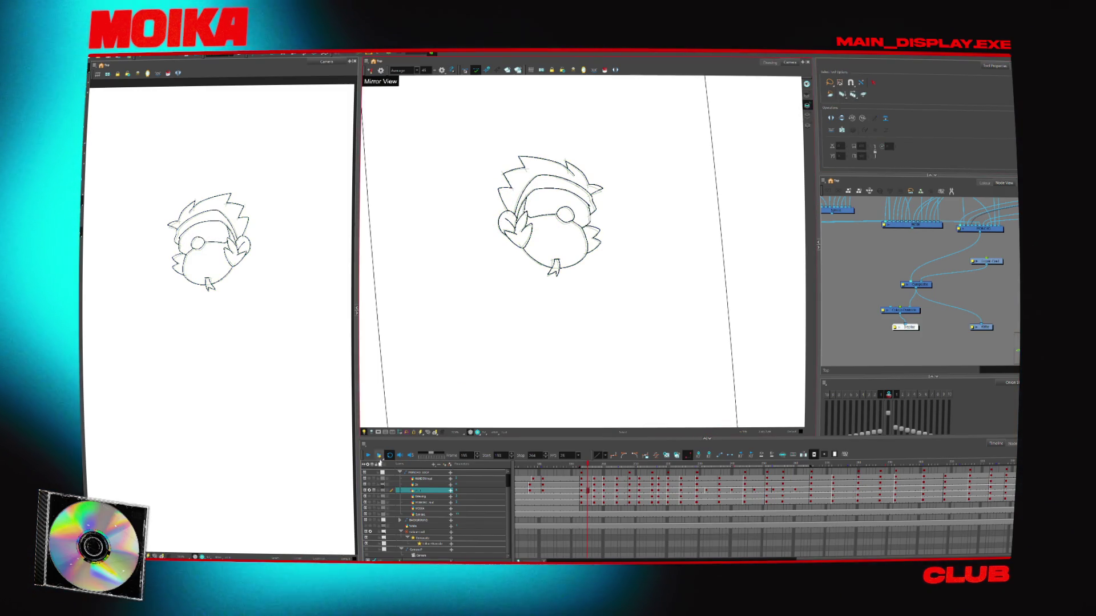
left_click(368, 455)
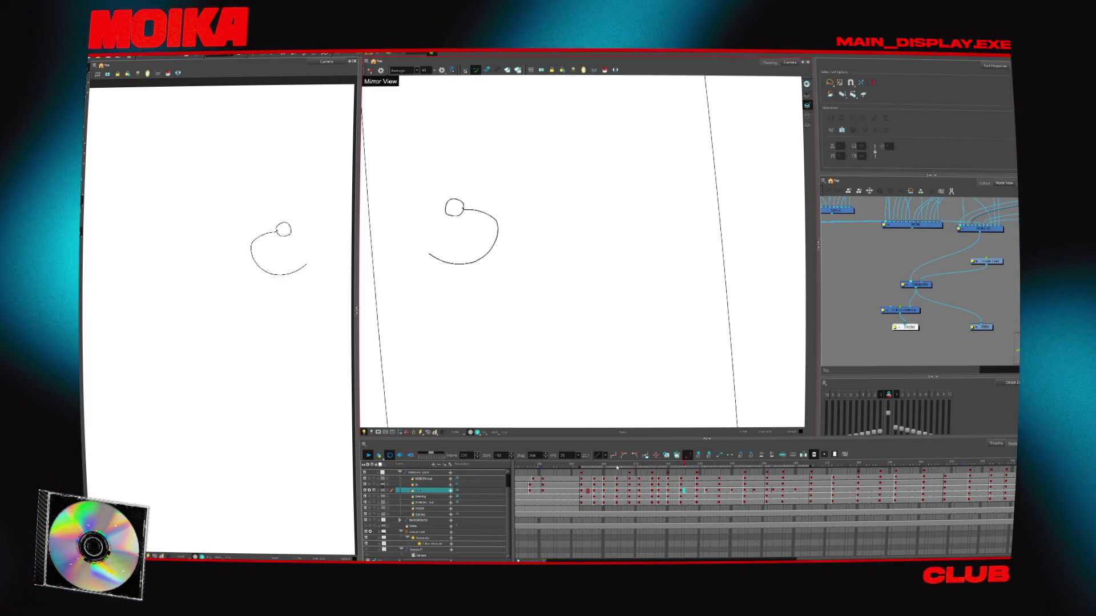
Stop playback at frame 193 and switch to the Instagram browser window
key("Return")
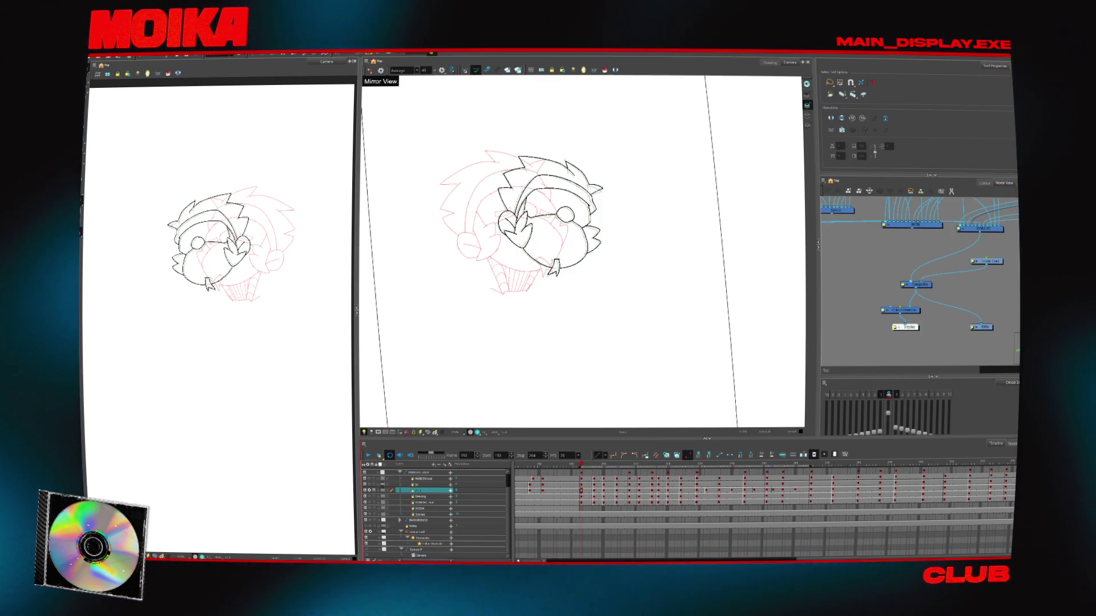
key("alt+Tab")
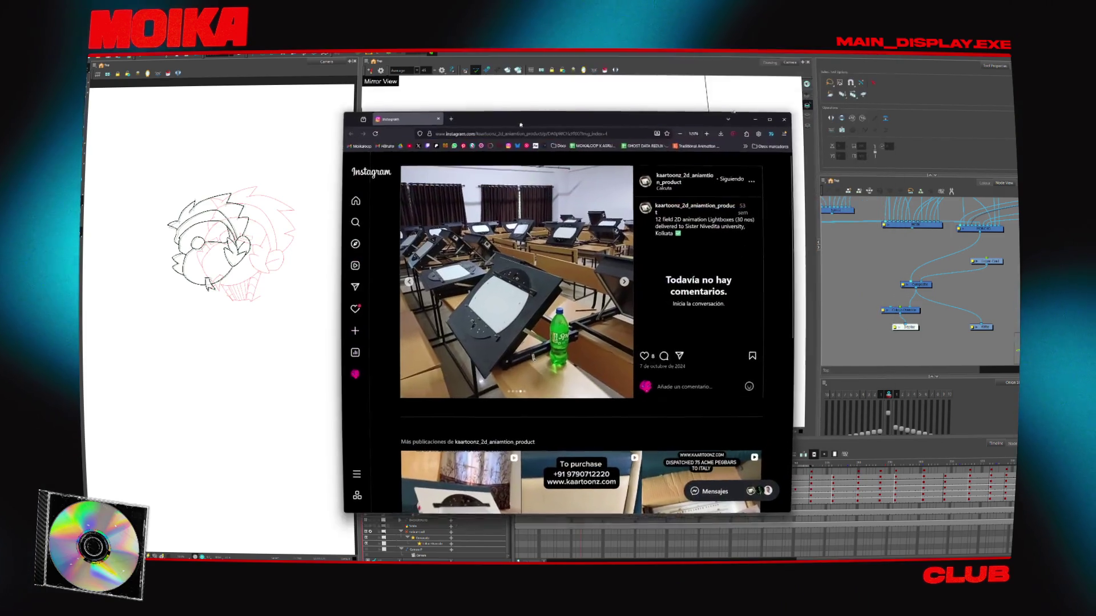
Maximize the browser, page through all five lightbox photos, and scroll to more Kaartoonz posts
key("super+Up")
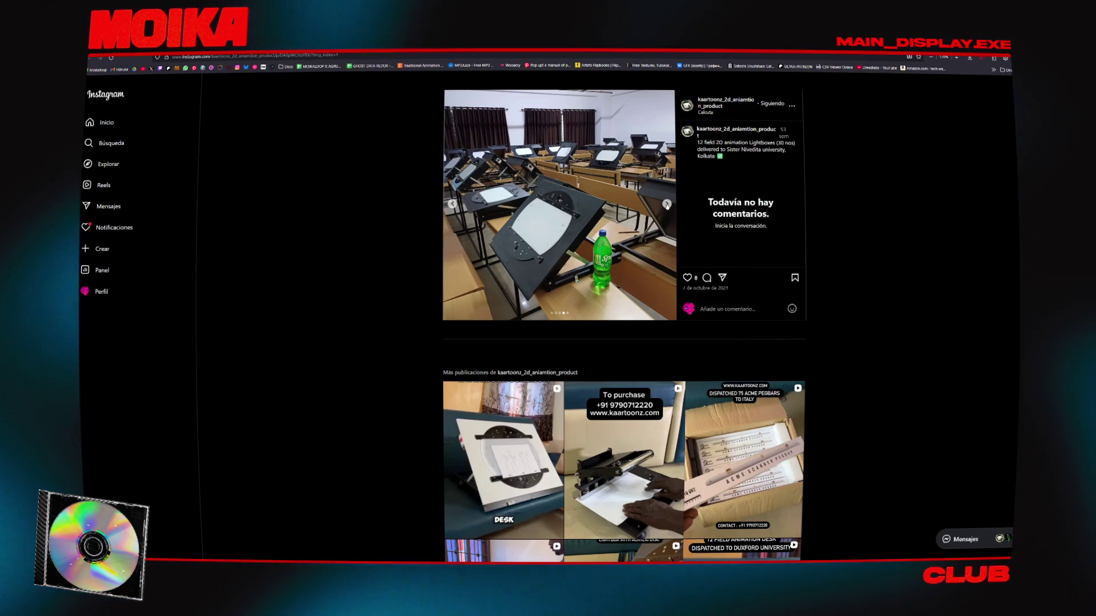
left_click(666, 204)
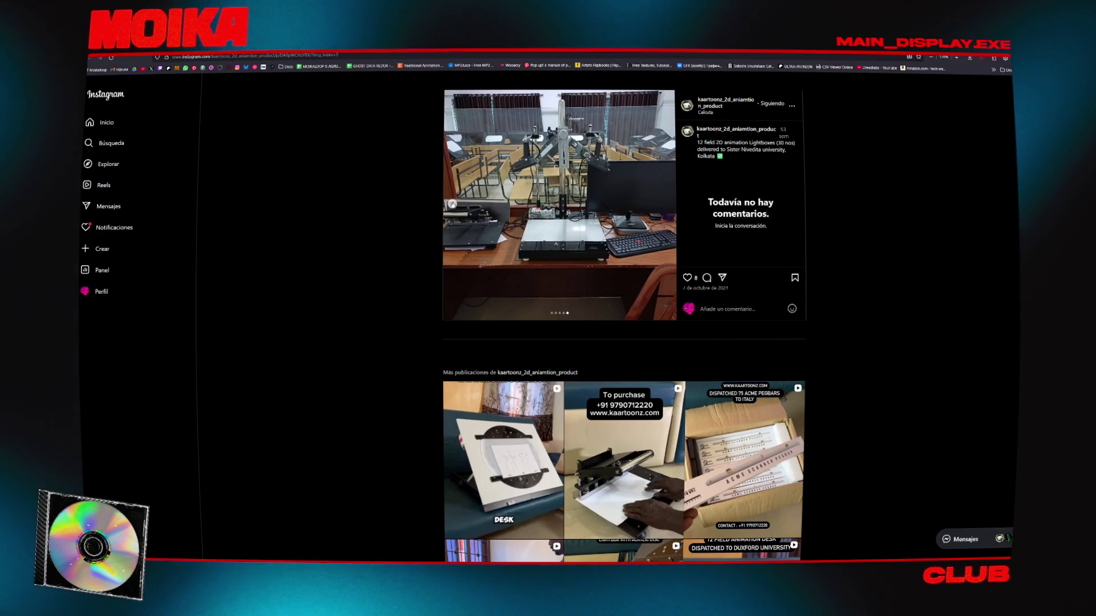
left_click(452, 204)
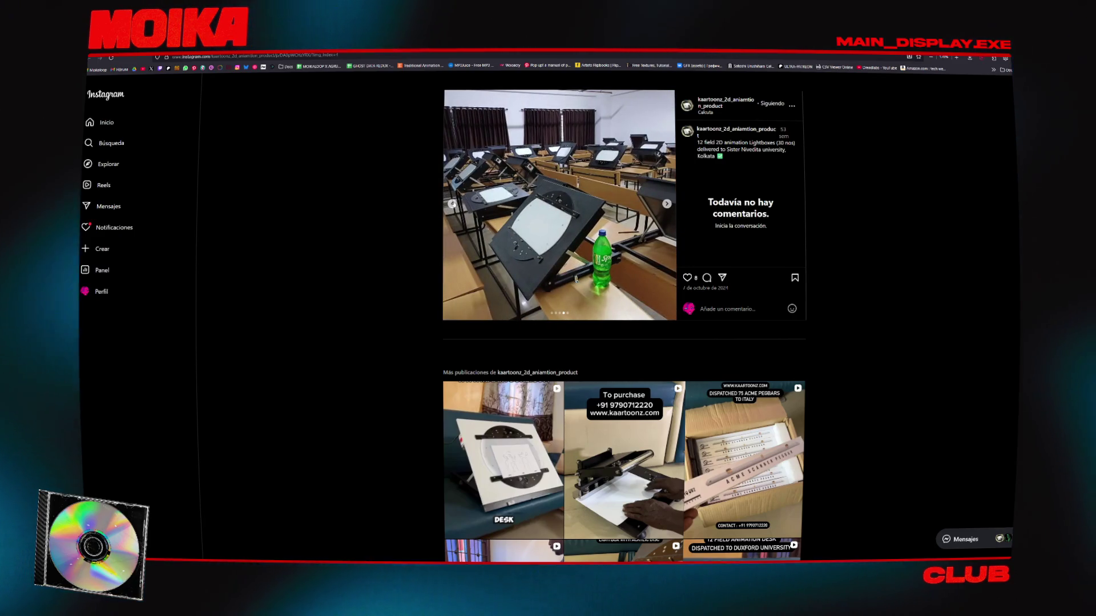
left_click(452, 204)
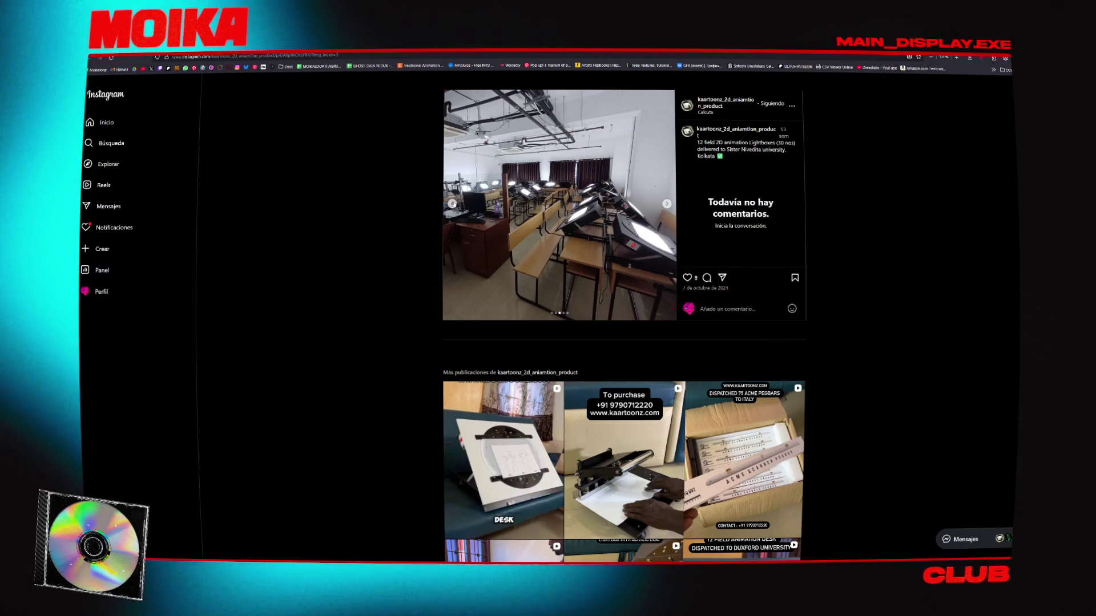
left_click(452, 204)
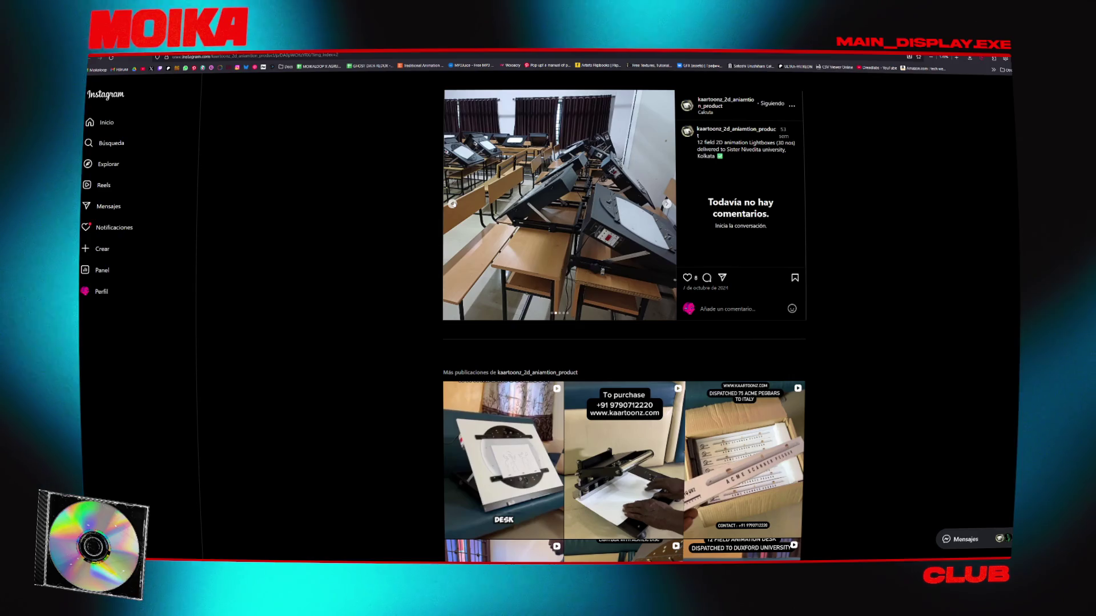
left_click(452, 203)
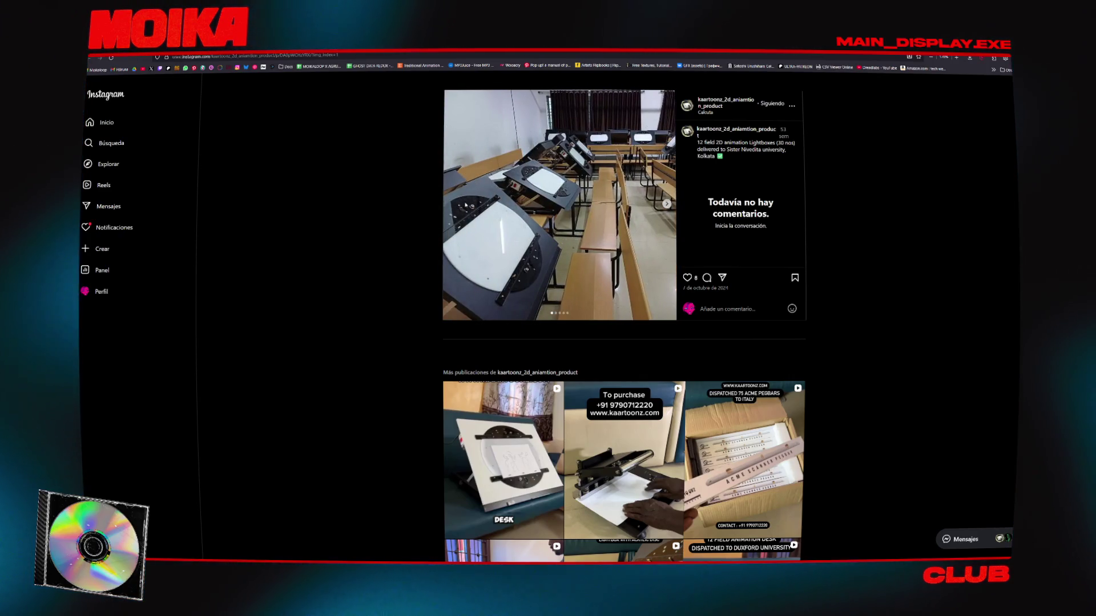
scroll(344, 208, "down", 3)
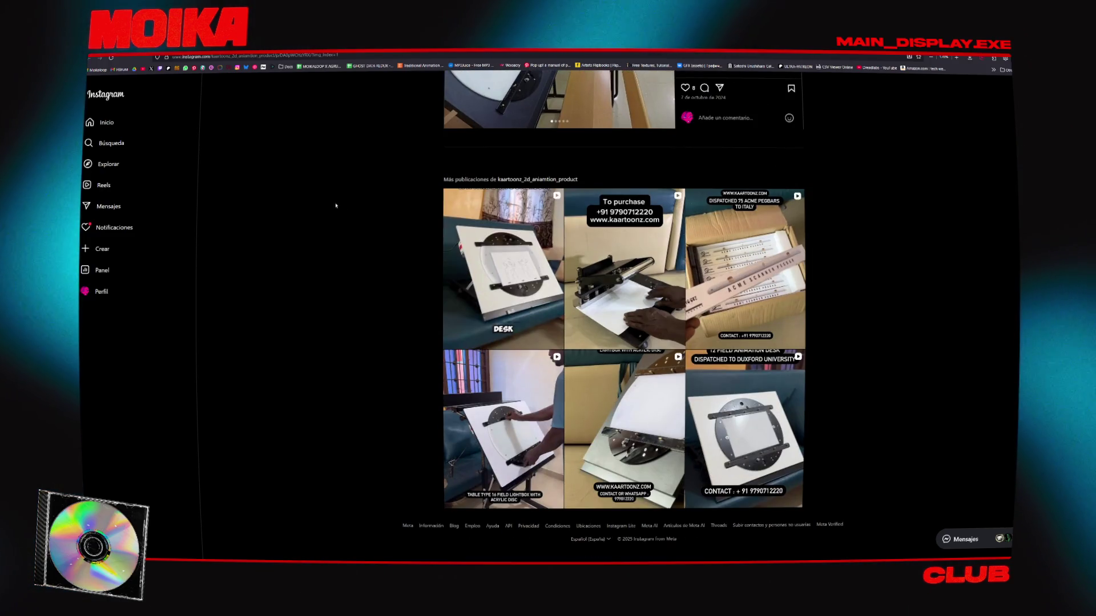
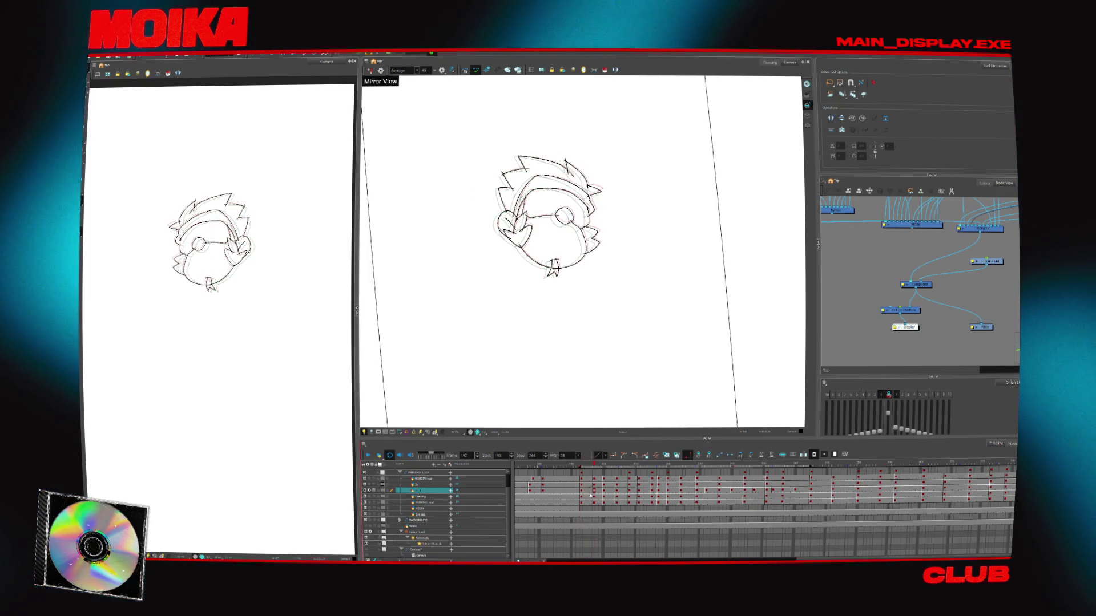
Zoom in, shift the frame 204 drawing to the right and play back the motion
key("alt+z")
left_click(567, 178)
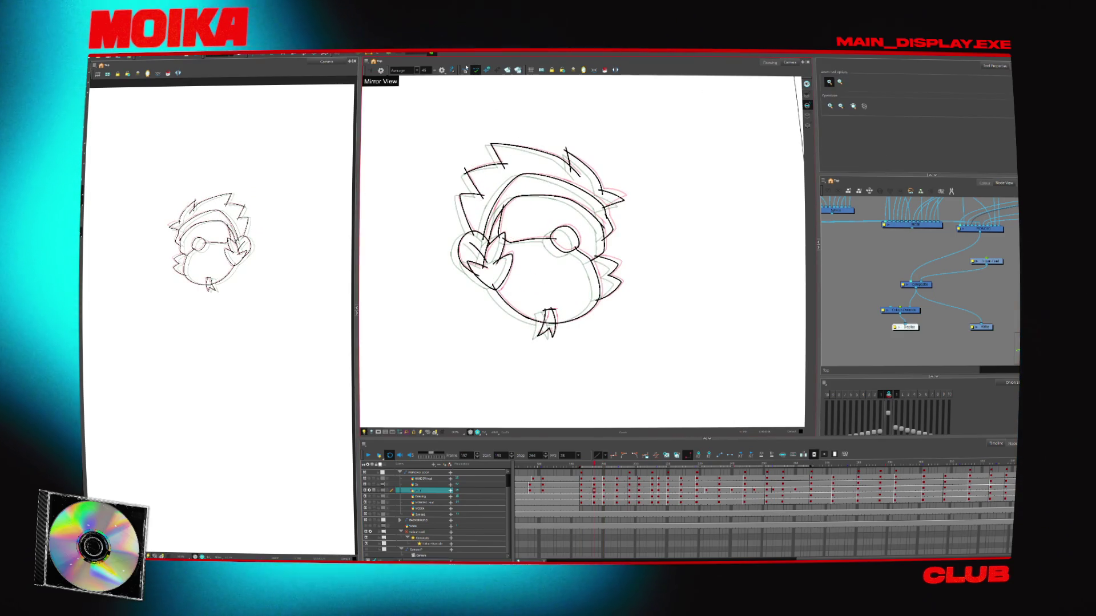
key("alt+s")
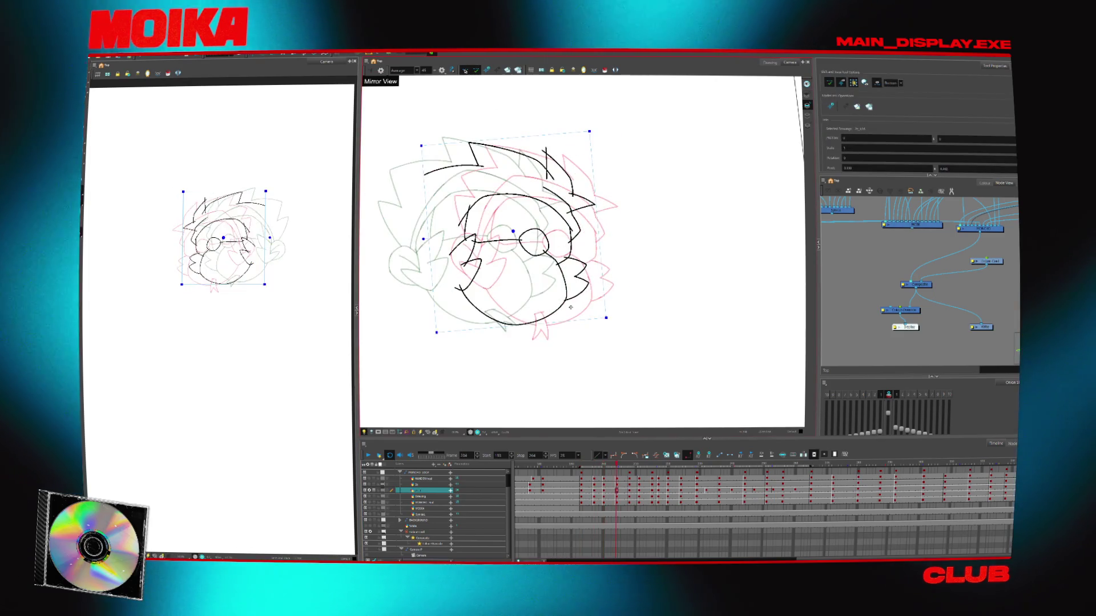
left_click_drag(570, 309, 594, 310)
key("Return")
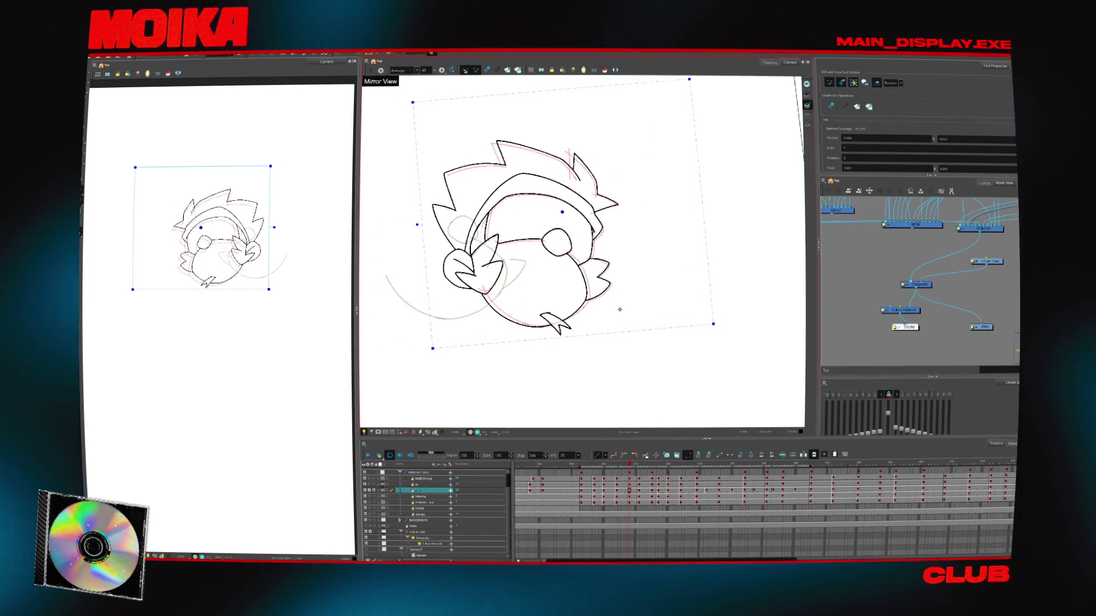
Draw a vertical stroke on the left side of the face and check it in mirrored view
key("alt+z")
left_click(520, 164)
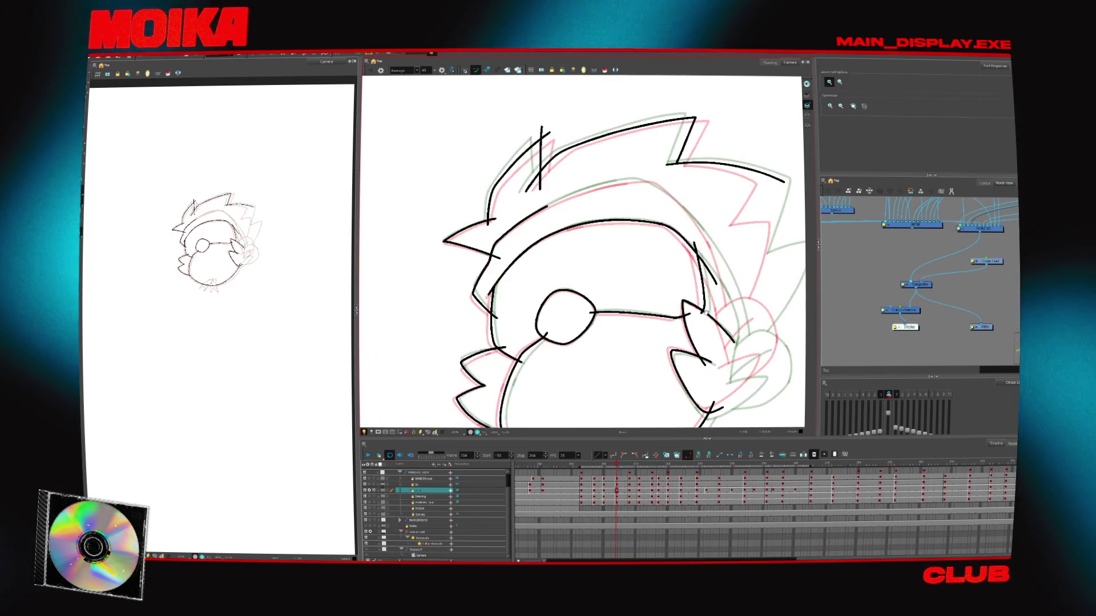
key("alt+b")
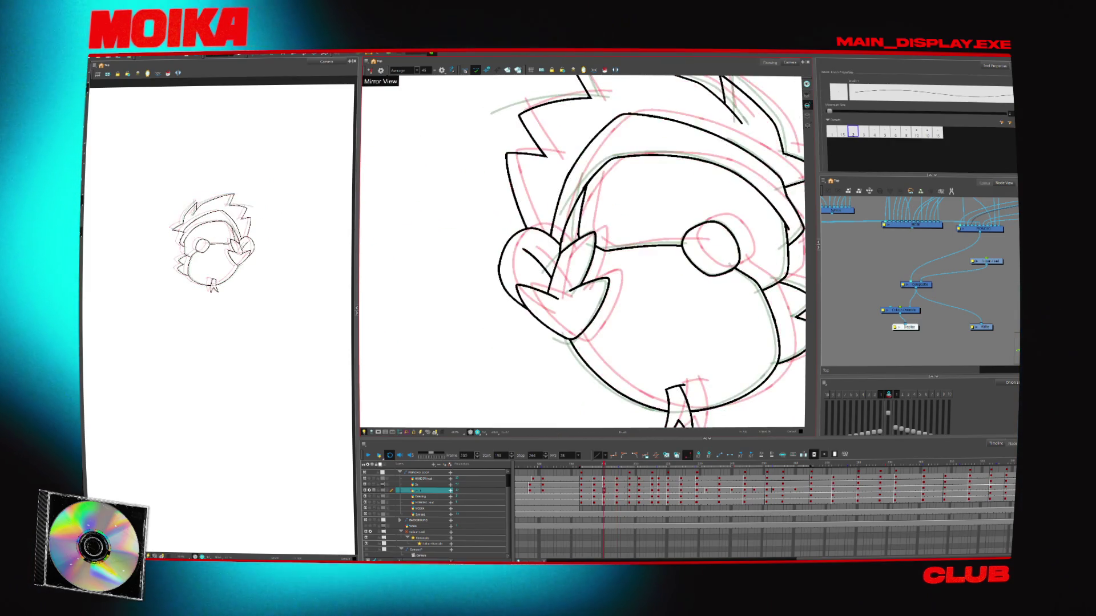
left_click_drag(547, 257, 547, 308)
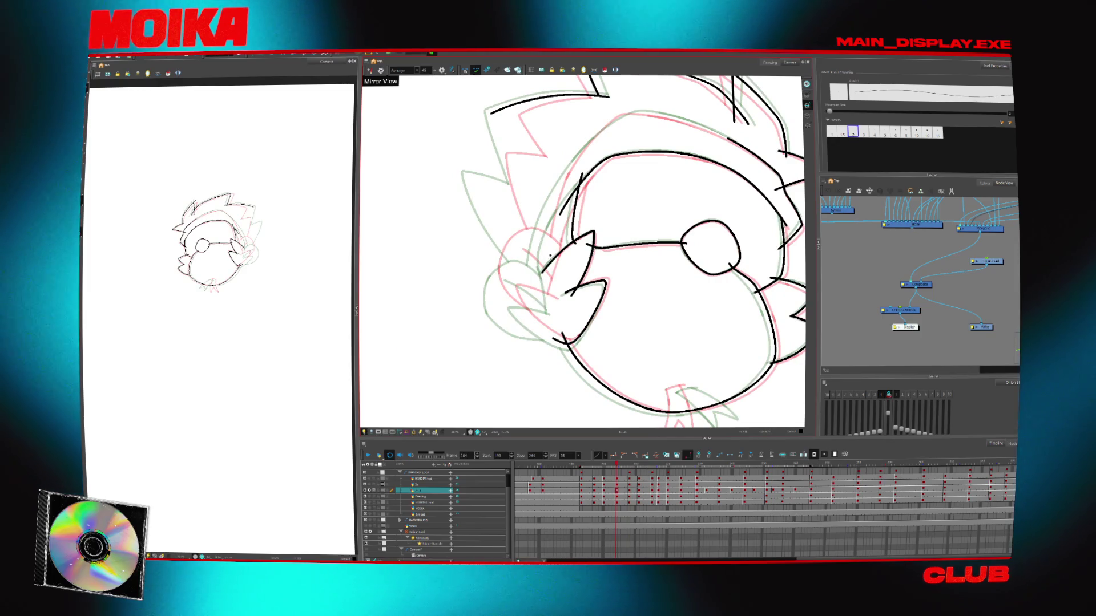
key("g")
key("f")
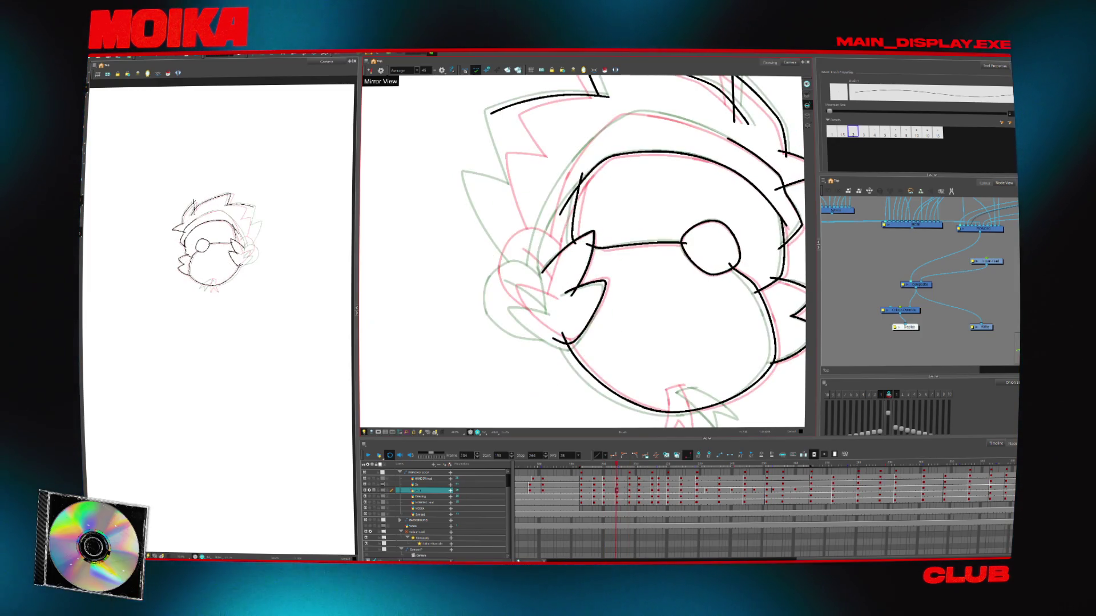
key("4")
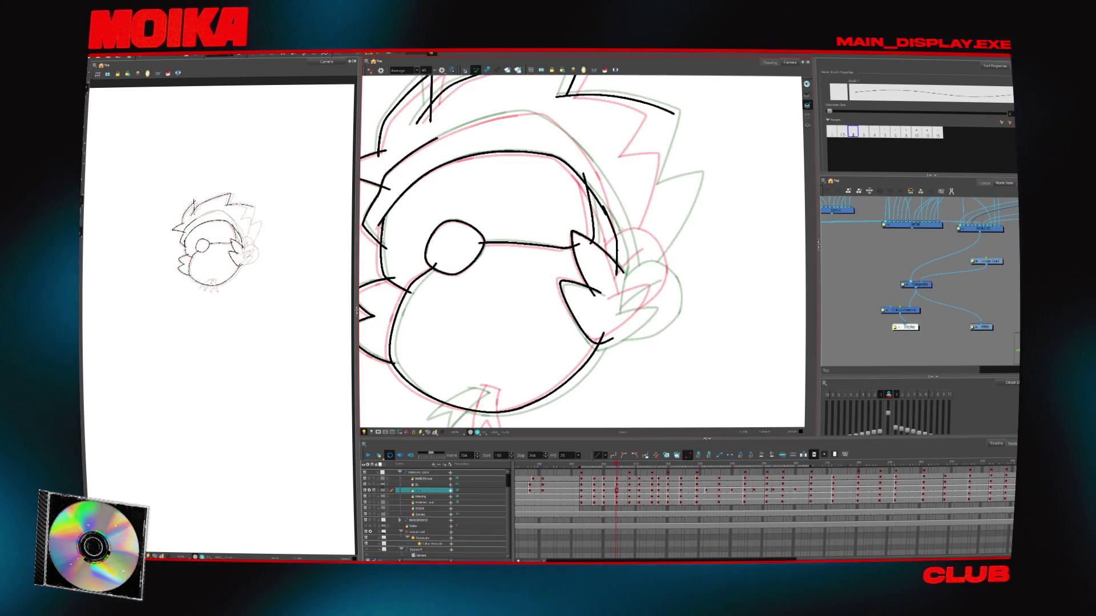
key("4")
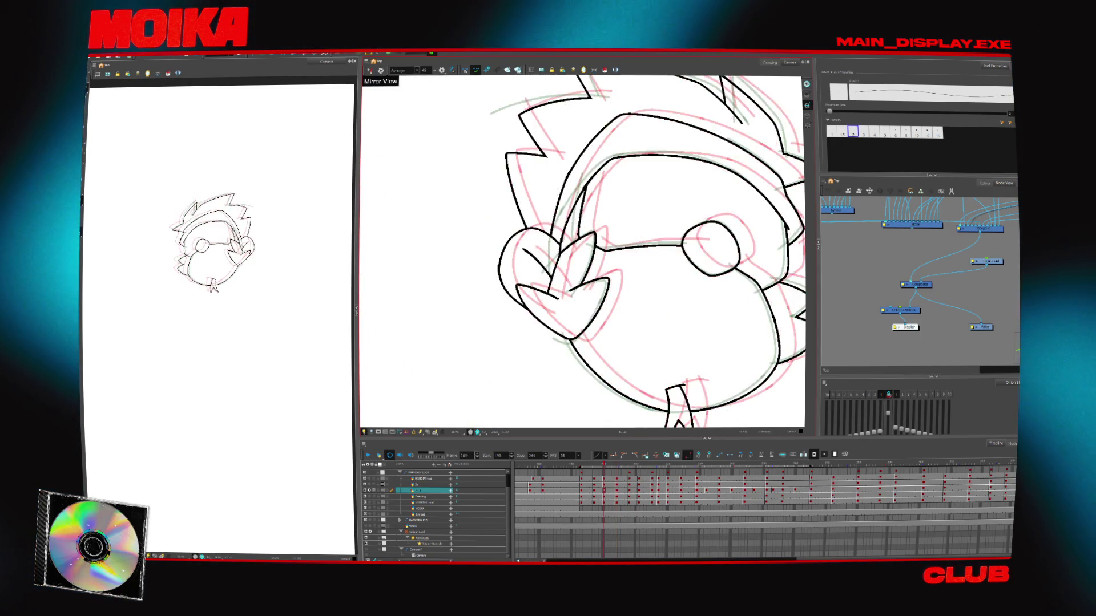
key("4")
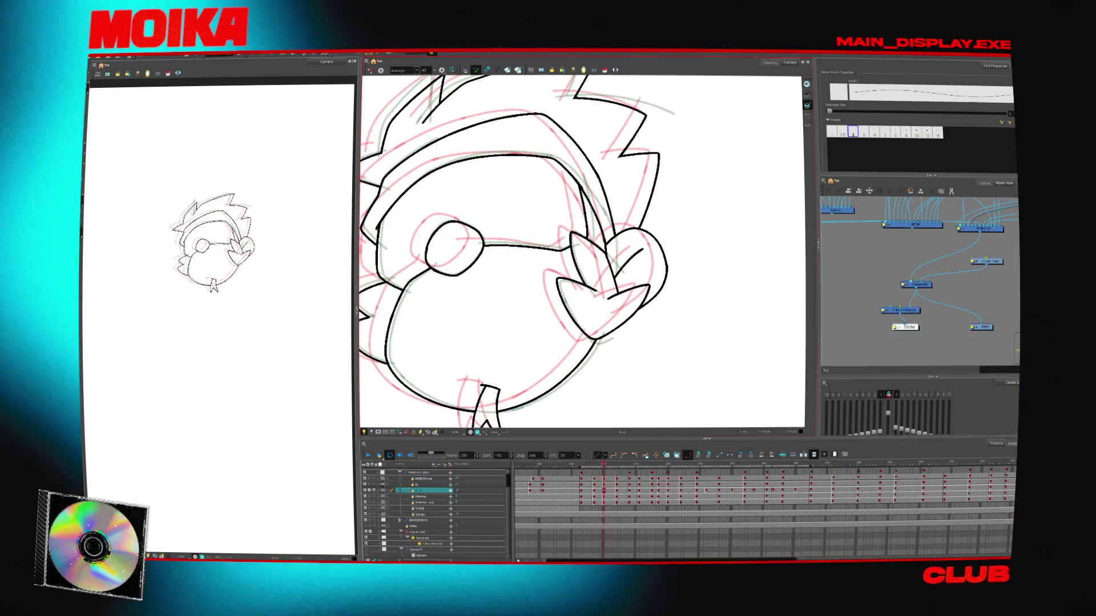
Redraw the strokes near the hand as a longer curve, comparing against frame 200
left_click_drag(603, 342, 655, 297)
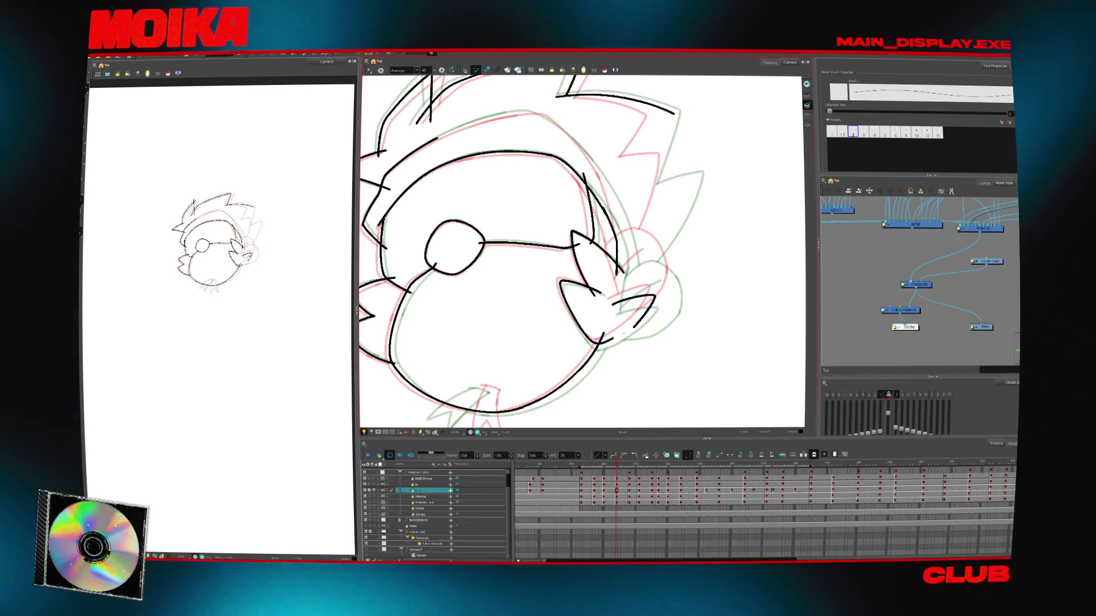
left_click_drag(624, 333, 499, 238)
key("4")
key("alt+b")
key("comma")
key("comma")
key("comma")
key("comma")
key("period")
key("period")
key("period")
key("comma")
key("comma")
key("comma")
key("period")
key("period")
key("period")
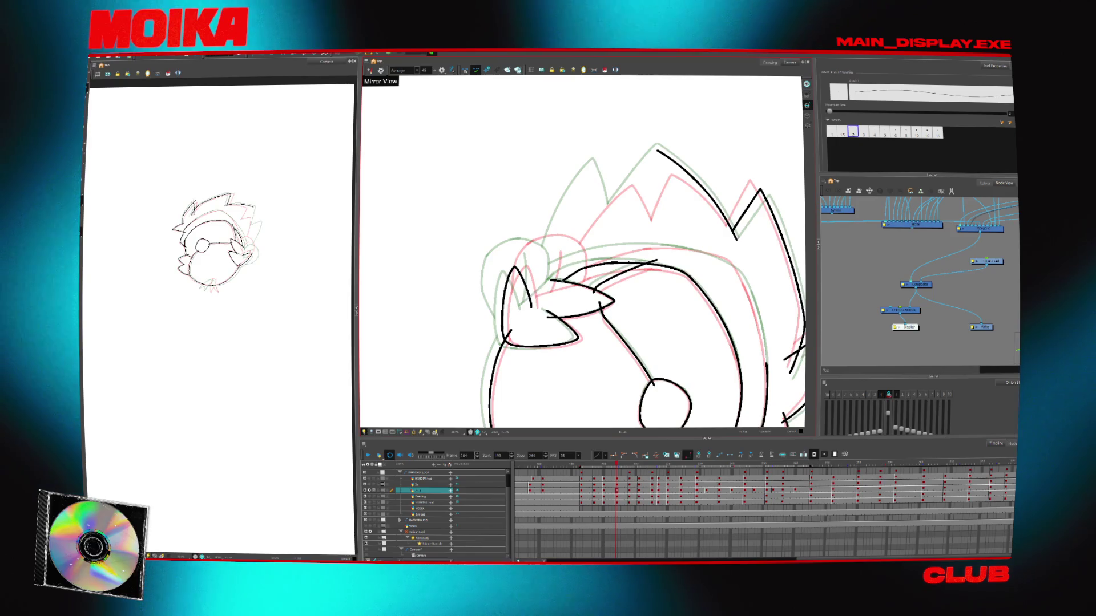
key("comma")
key("period")
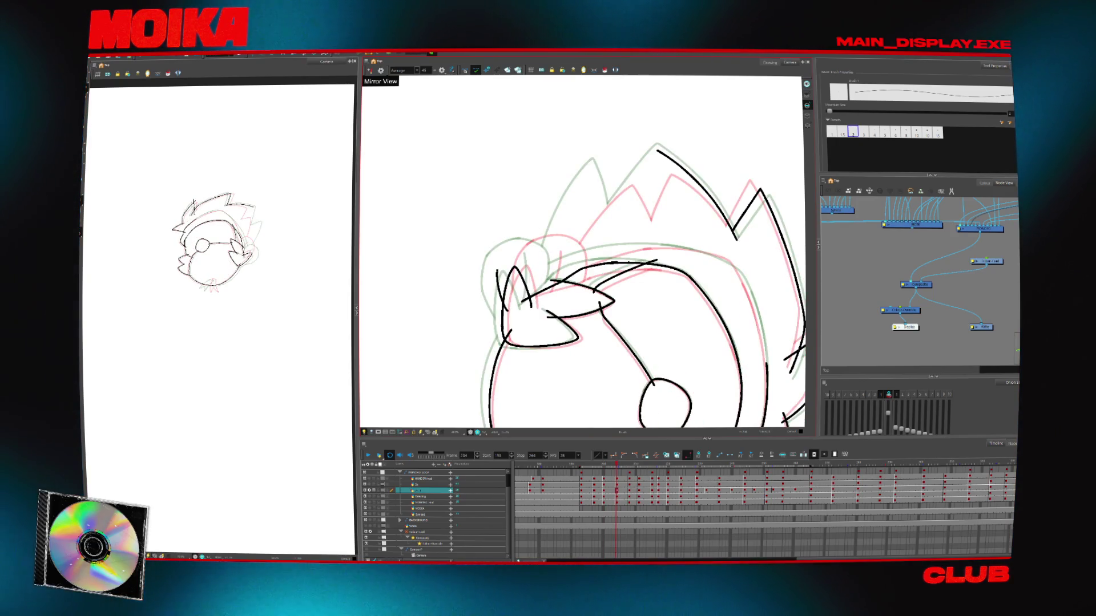
key("4")
key("shift+x")
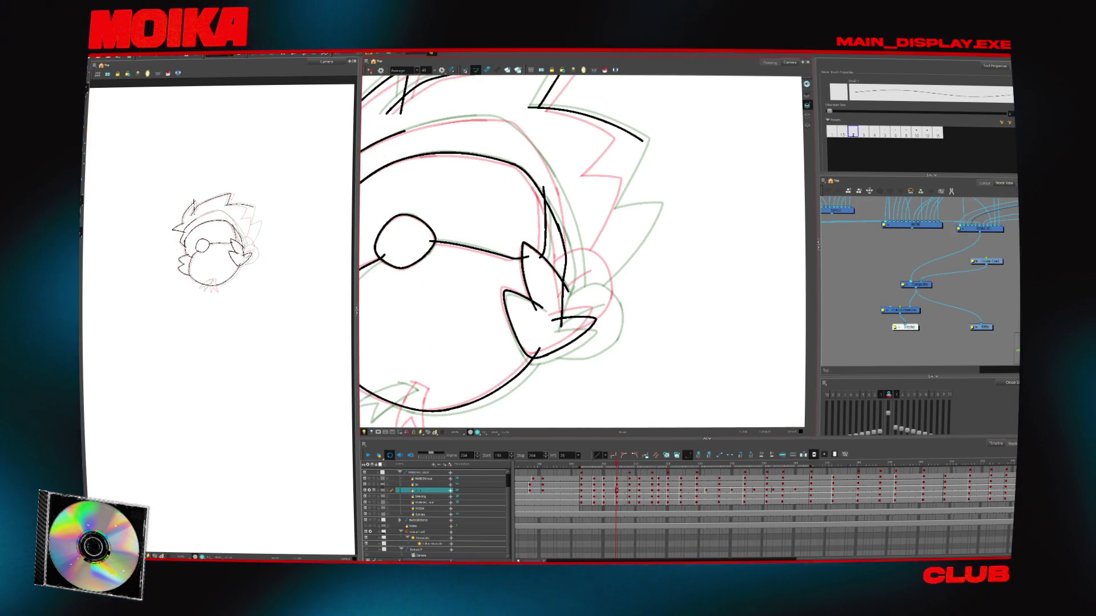
Redraw the headphone arc beside the face and add a short stroke across the head top
left_click_drag(556, 348, 591, 336)
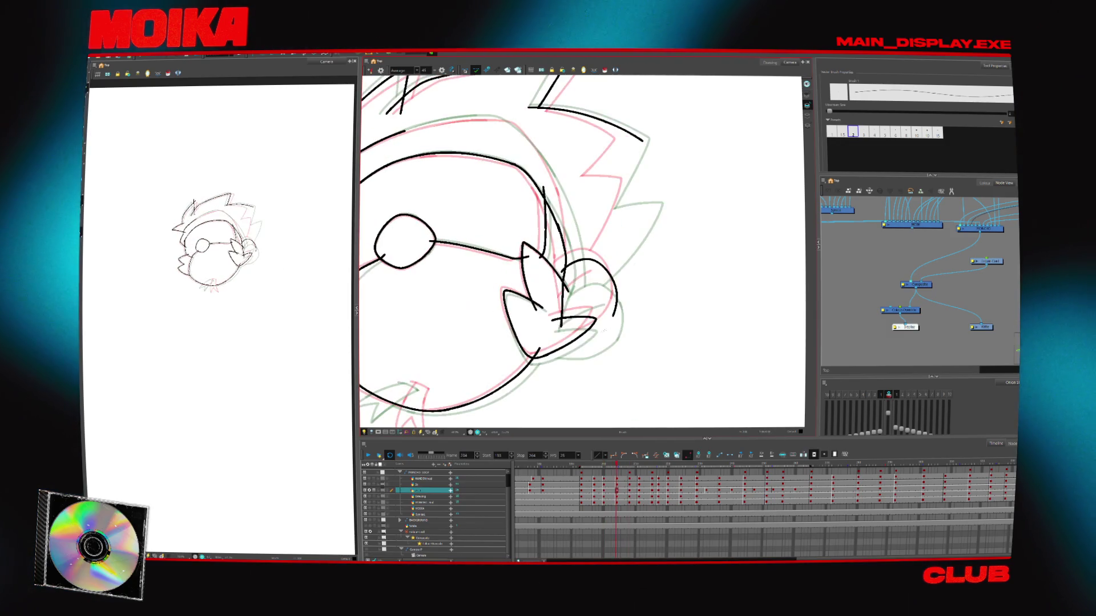
key("comma")
key("period")
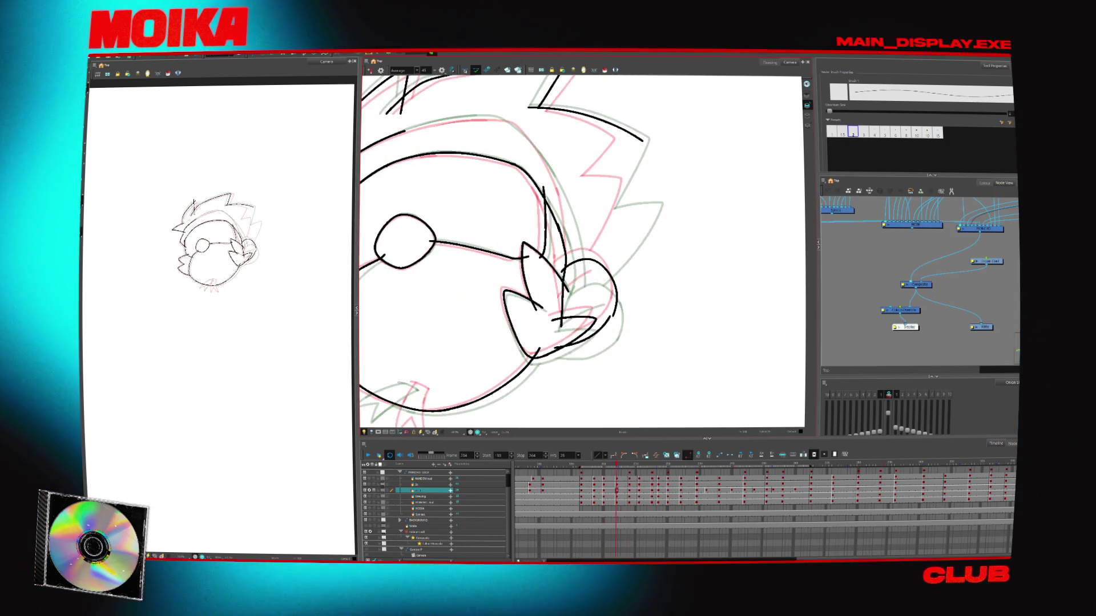
key("comma")
key("period")
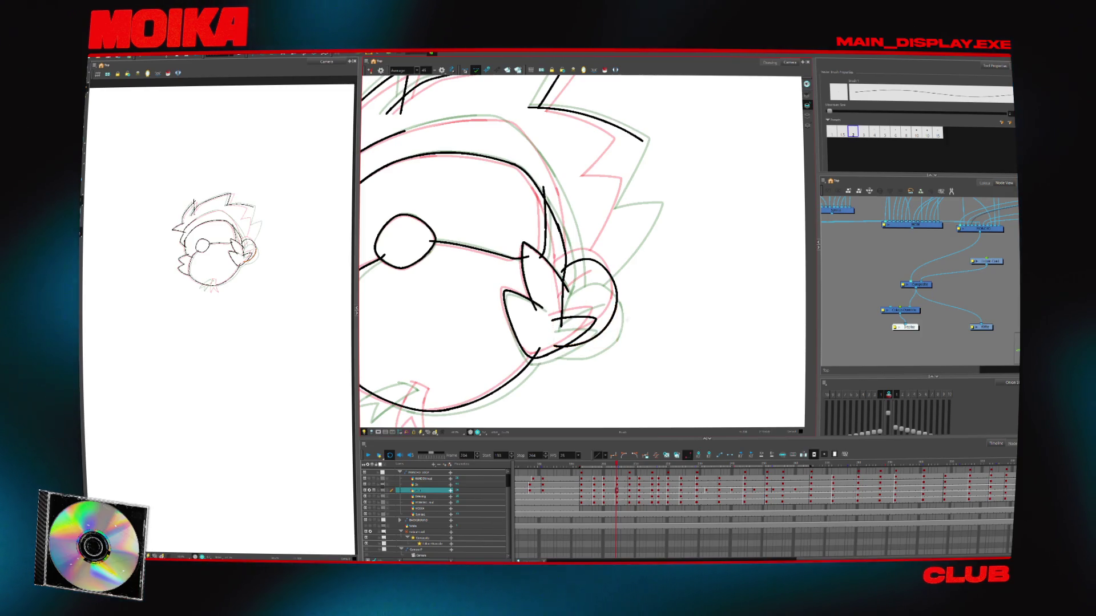
key("4")
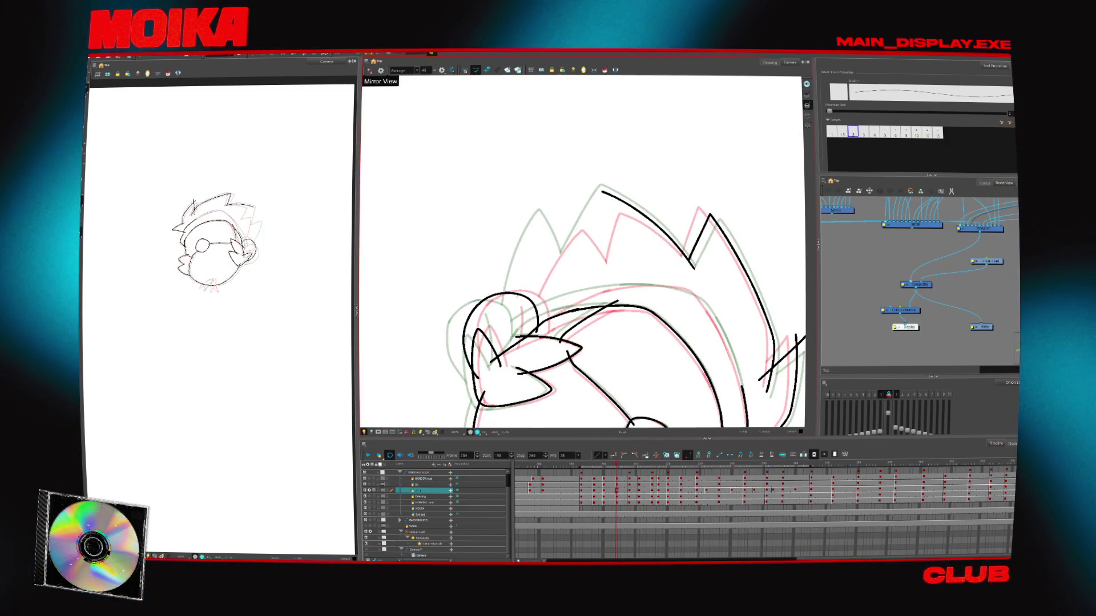
left_click_drag(518, 292, 516, 303)
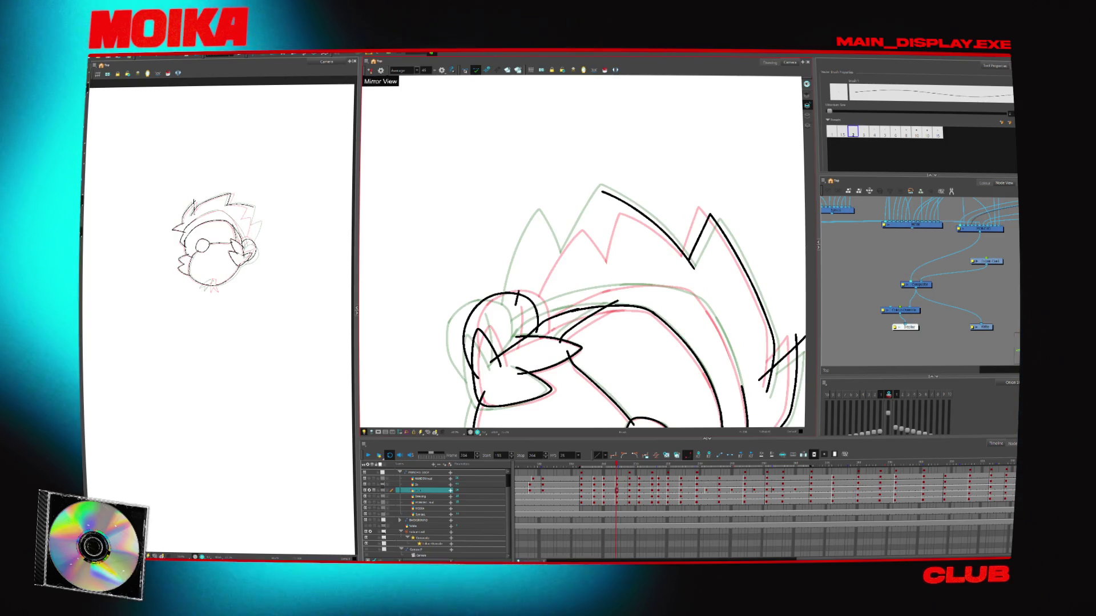
Restore the upright, unmirrored view and deselect the right-hand stroke
key("shift+x")
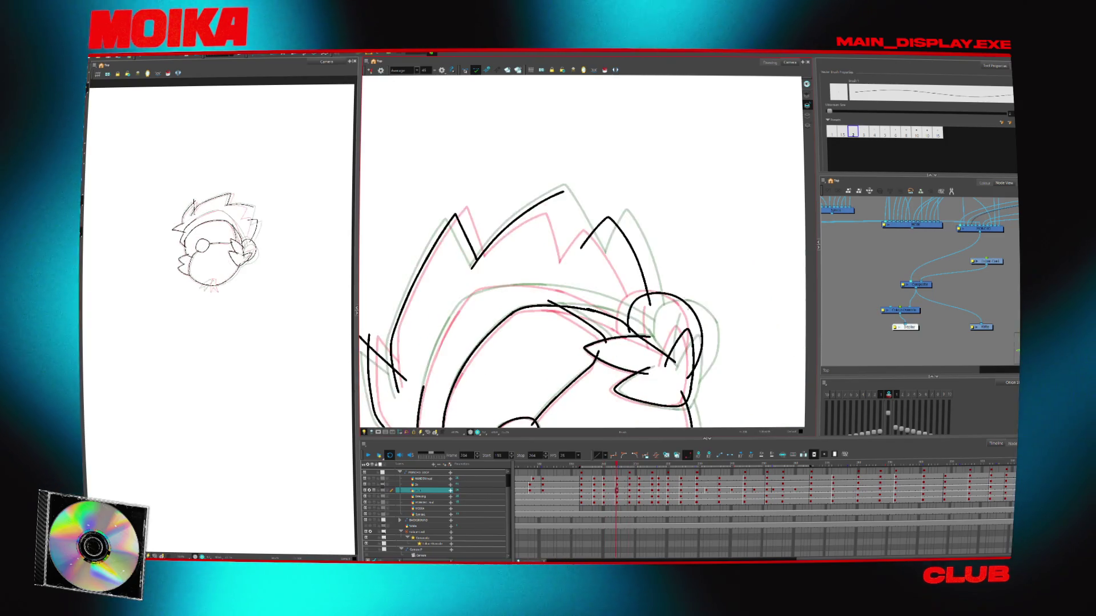
key("4")
key("4")
key("4")
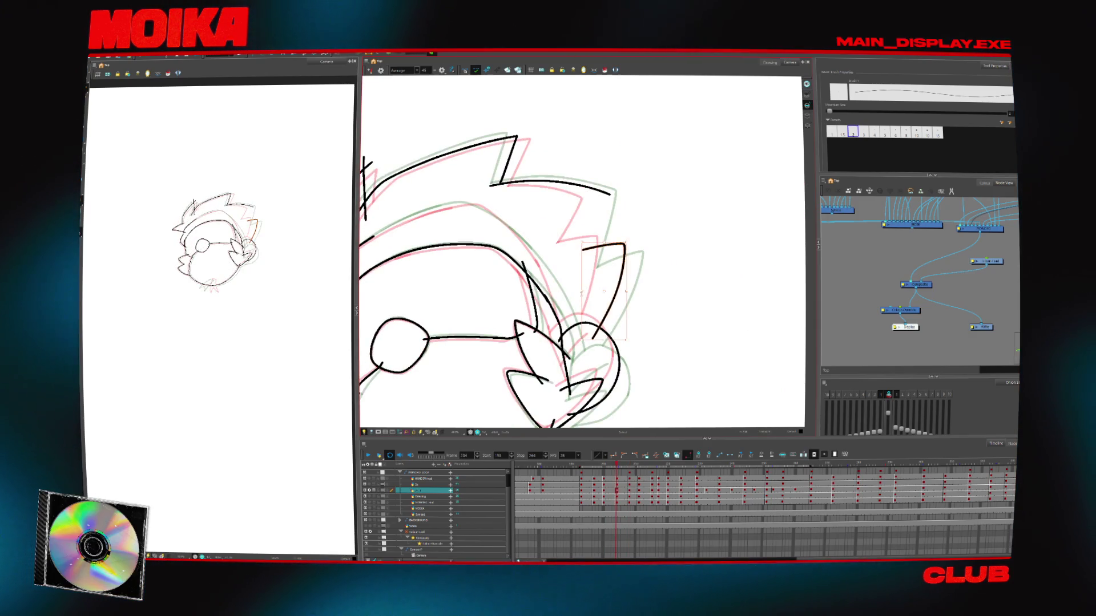
left_click(588, 242)
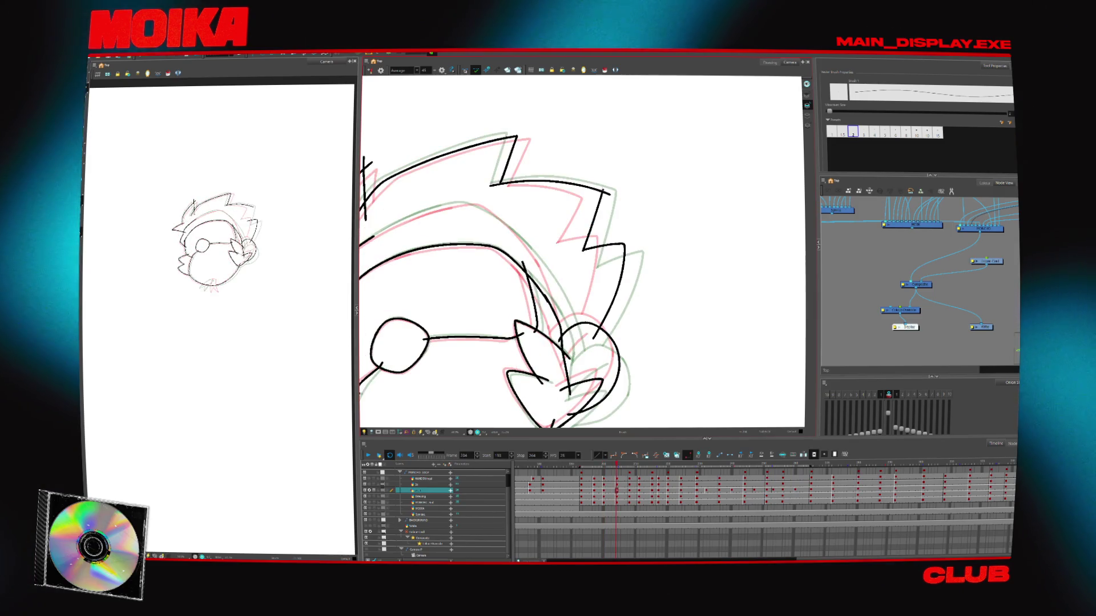
left_click_drag(615, 242, 634, 257)
key("alt+s")
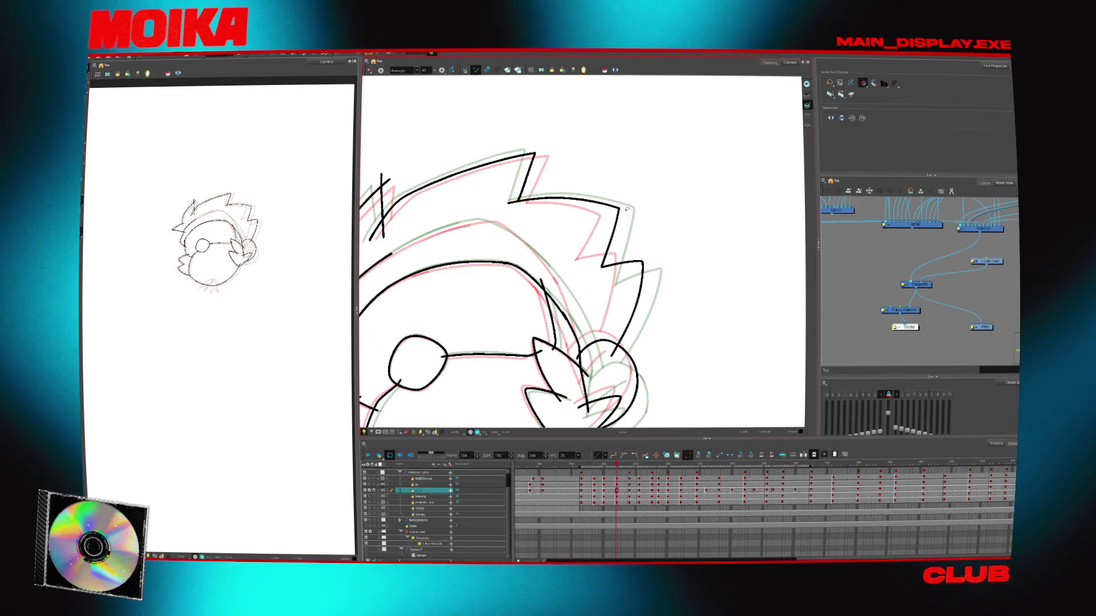
left_click_drag(654, 259, 733, 239)
key("alt+b")
Rotate the canvas to level the head pose, then advance to the frame 208 drawing
left_click_drag(685, 200, 628, 149)
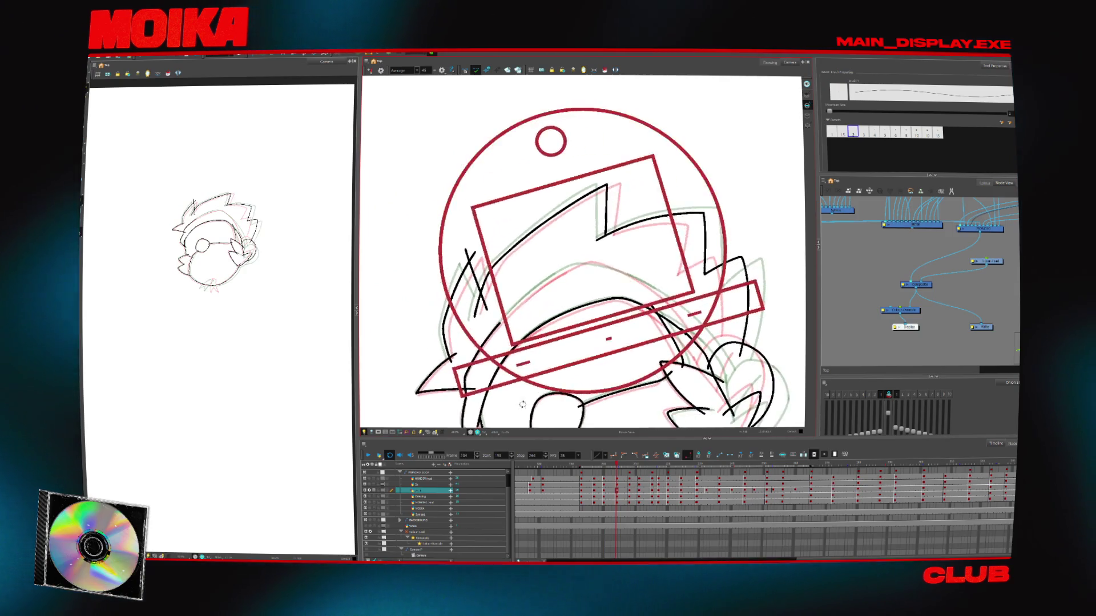
left_click_drag(656, 228, 599, 159)
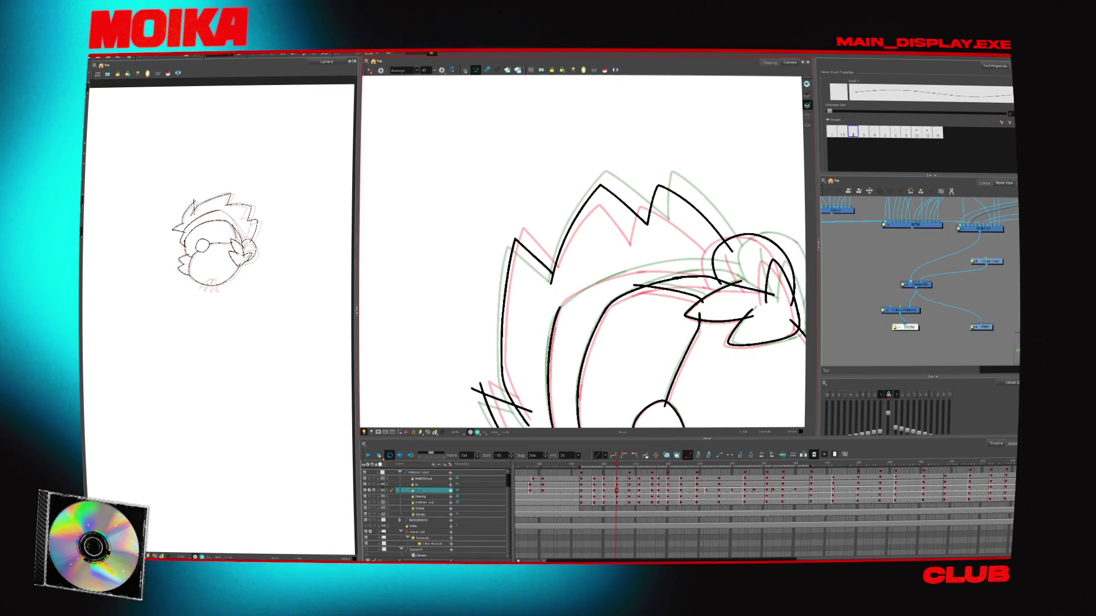
left_click_drag(657, 217, 603, 267)
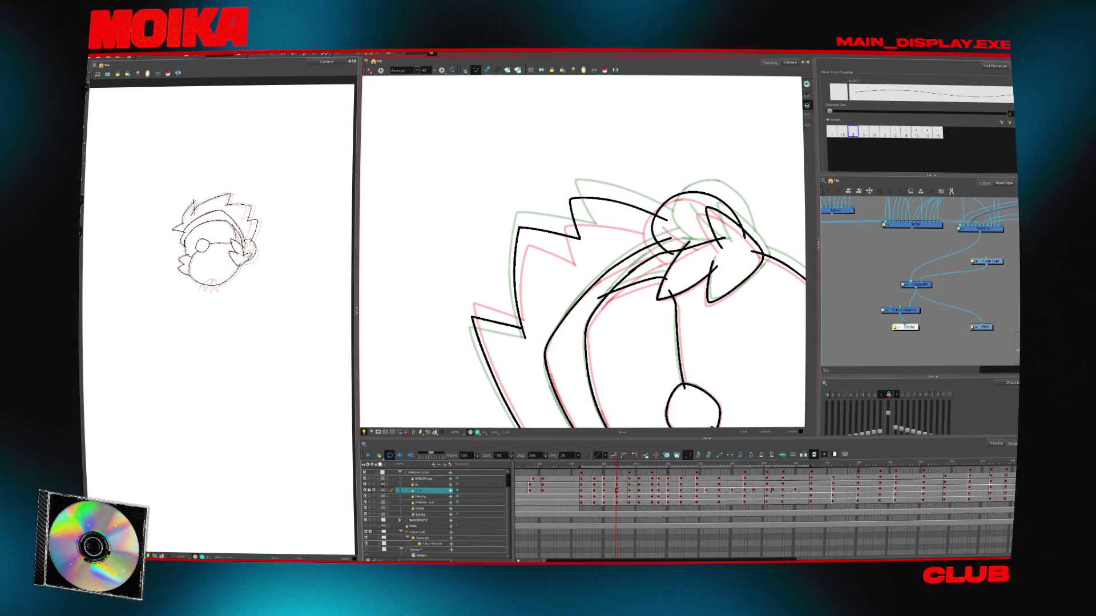
left_click_drag(656, 217, 600, 171)
scroll(540, 355, "down", 3)
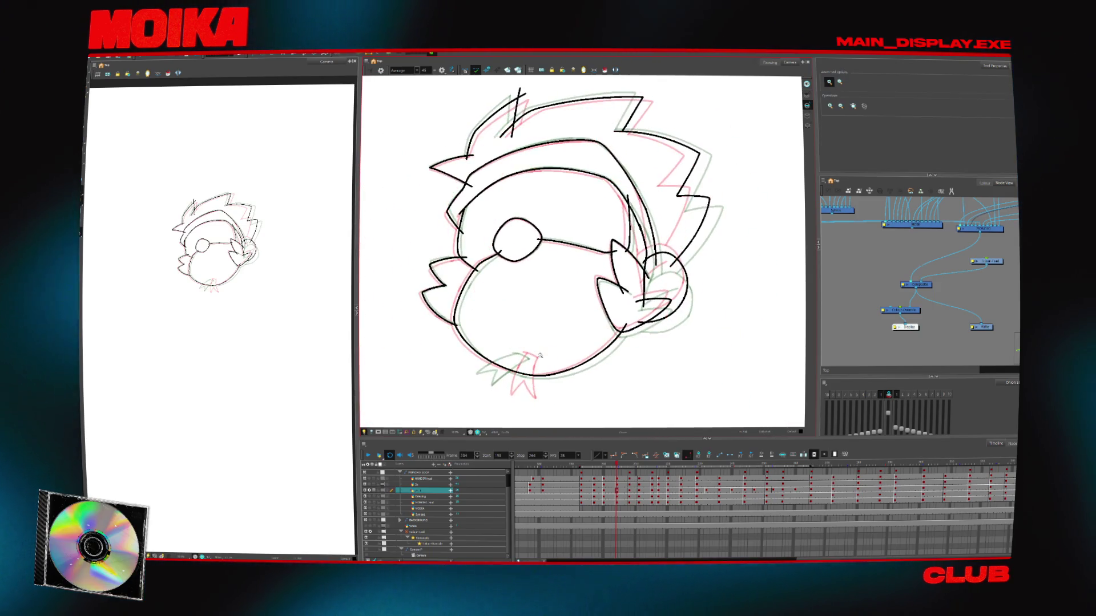
scroll(539, 355, "up", 3)
key("4")
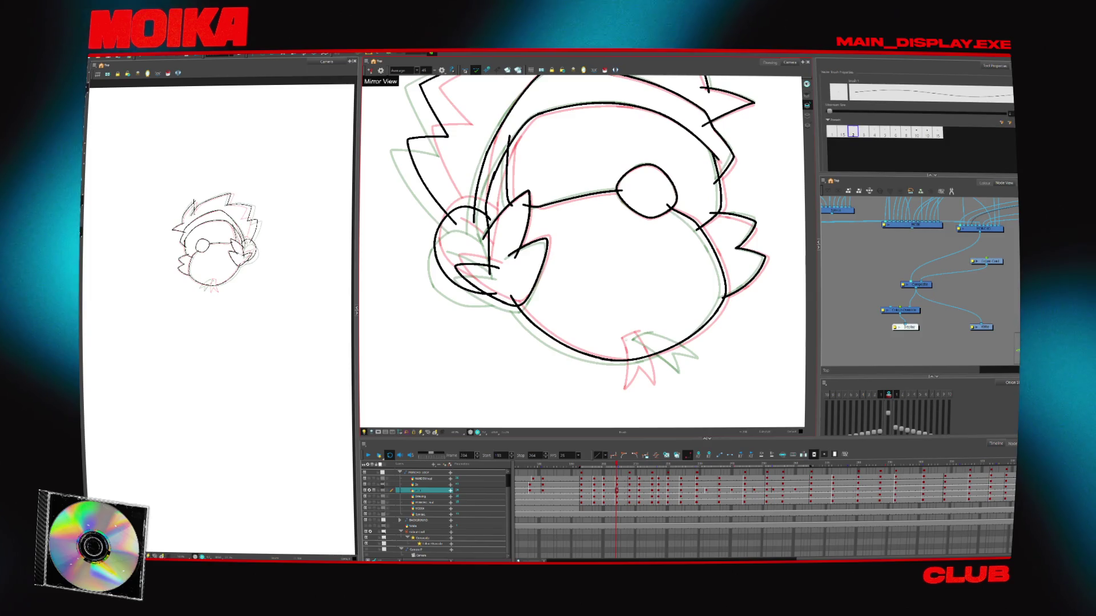
key("4")
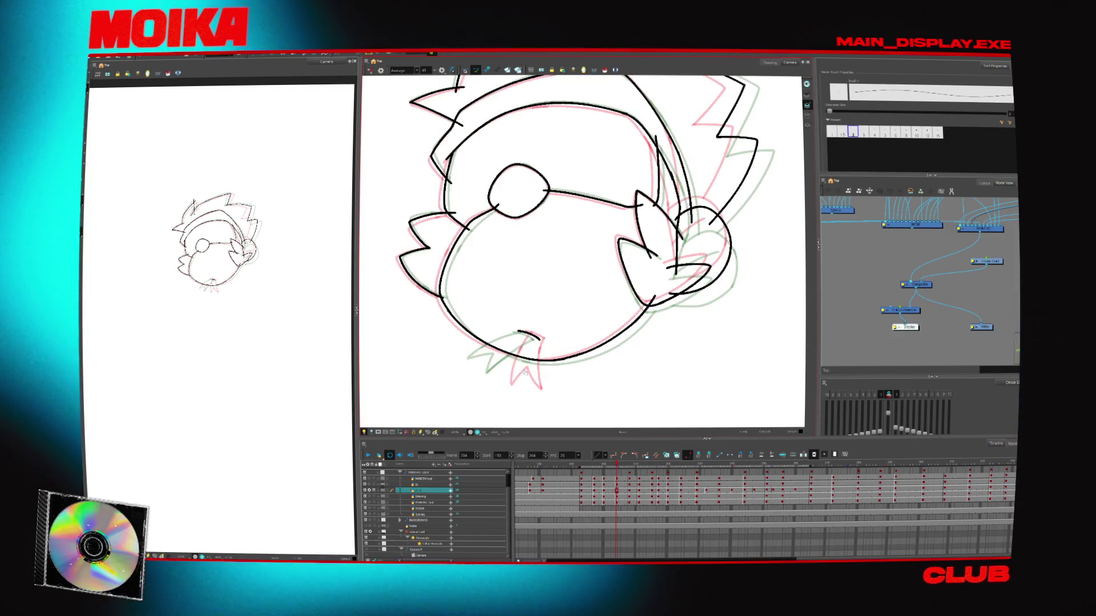
left_click_drag(525, 373, 550, 366)
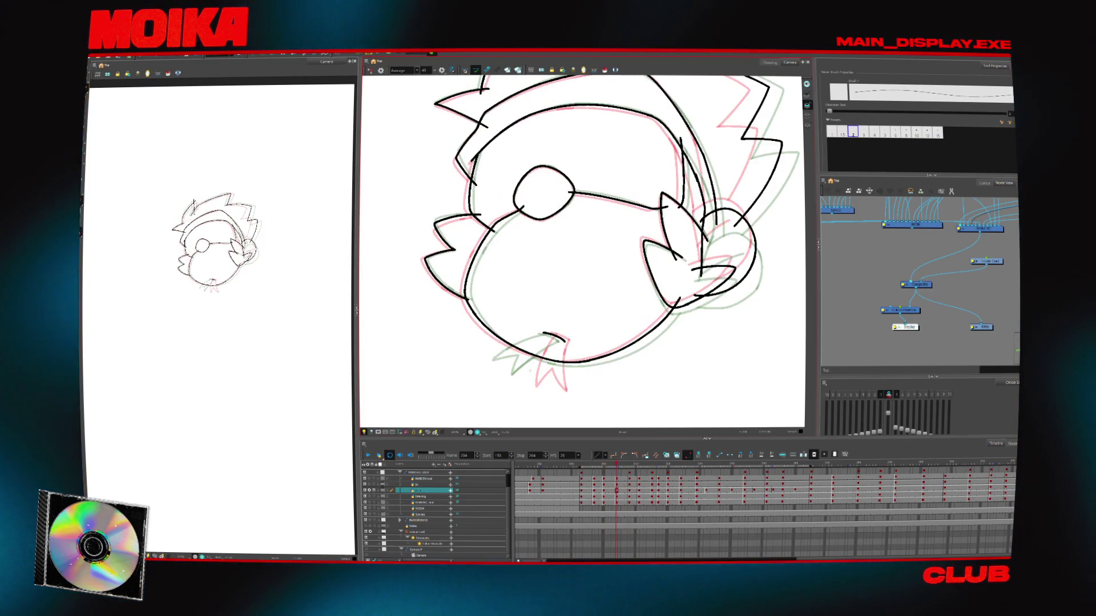
key("period")
key("period")
key("period")
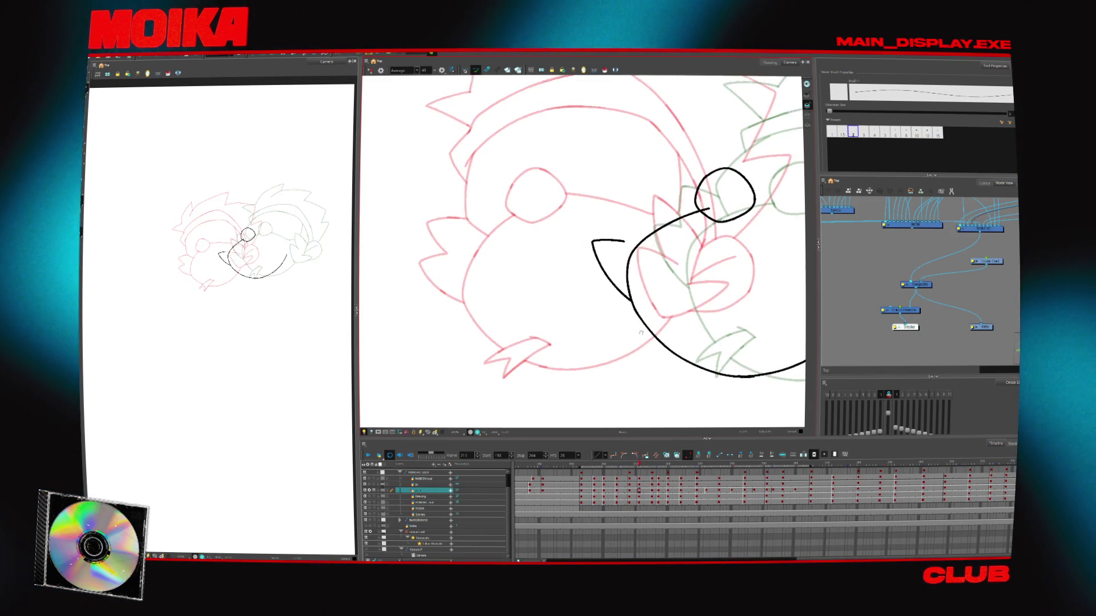
key("alt+z")
left_click(614, 342, "alt")
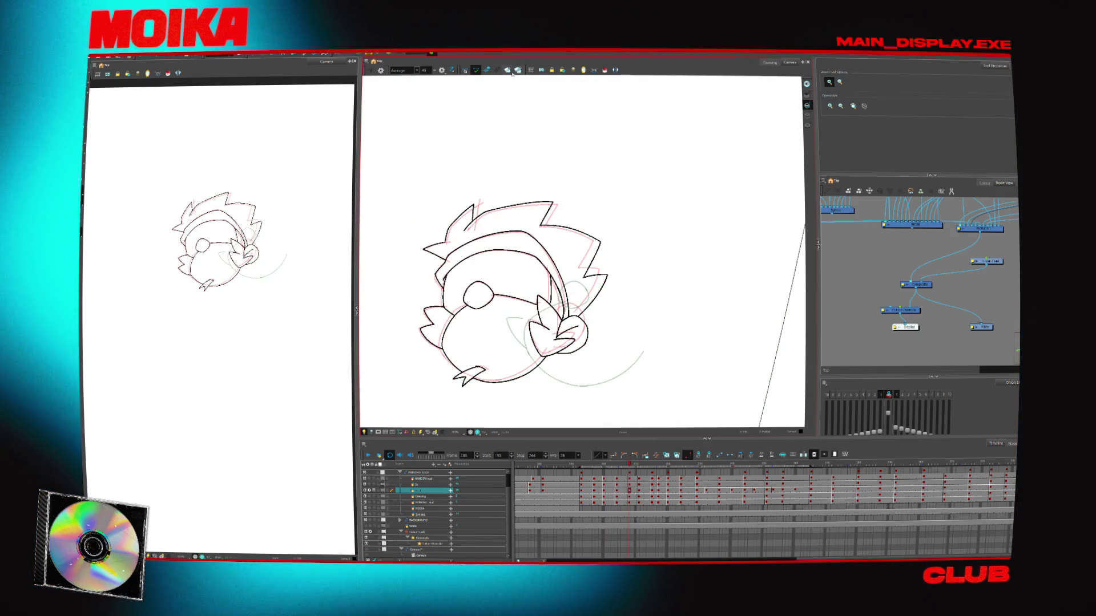
key("comma")
key("comma")
key("comma")
key("period")
key("period")
key("period")
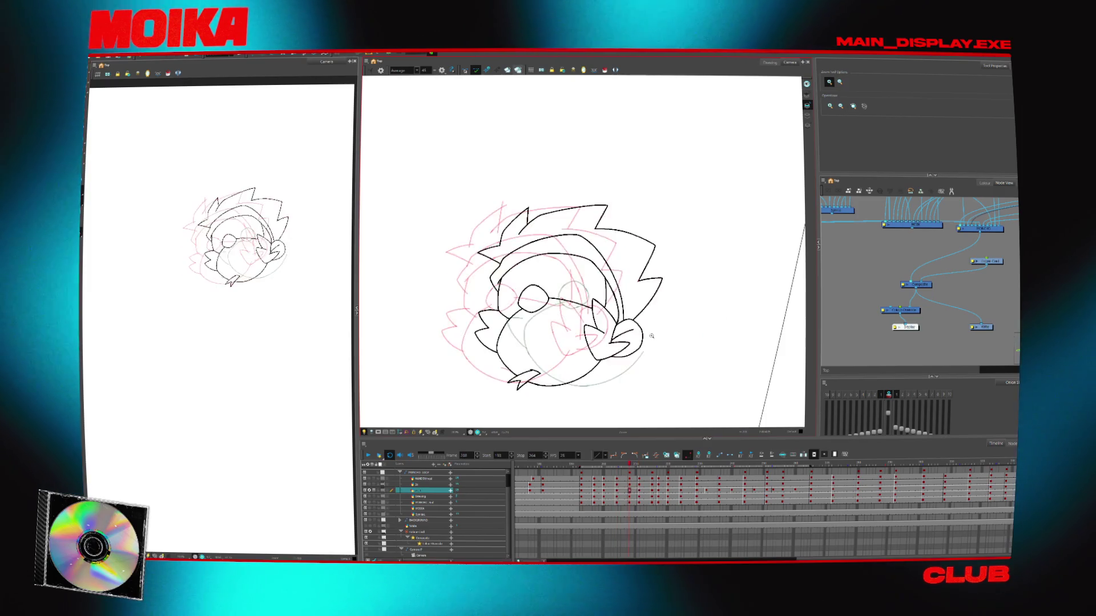
key("comma")
key("comma")
key("comma")
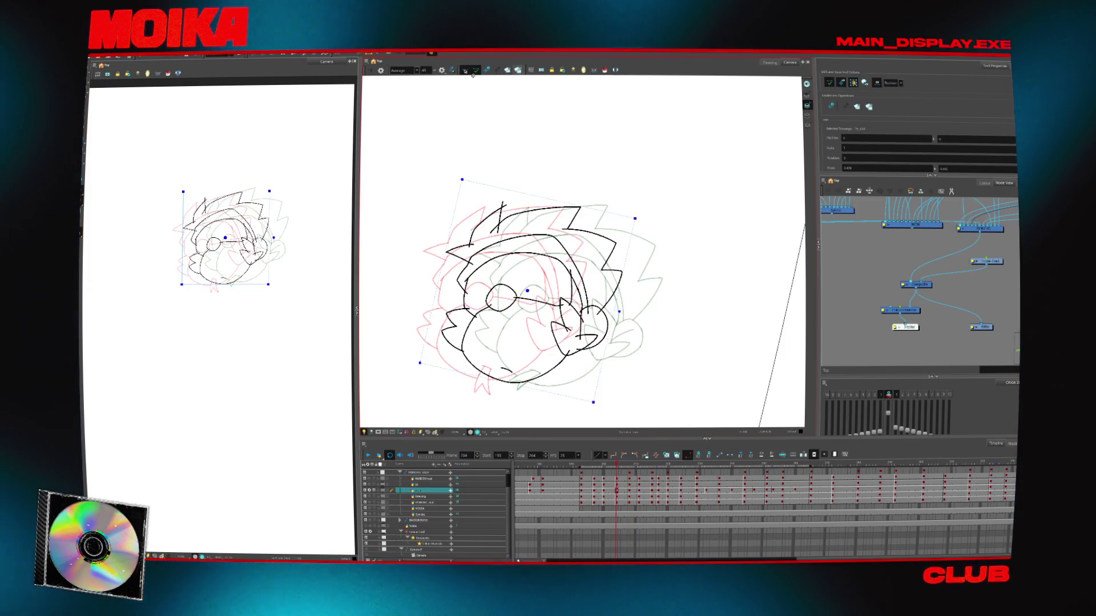
key("comma")
key("comma")
key("comma")
key("period")
key("period")
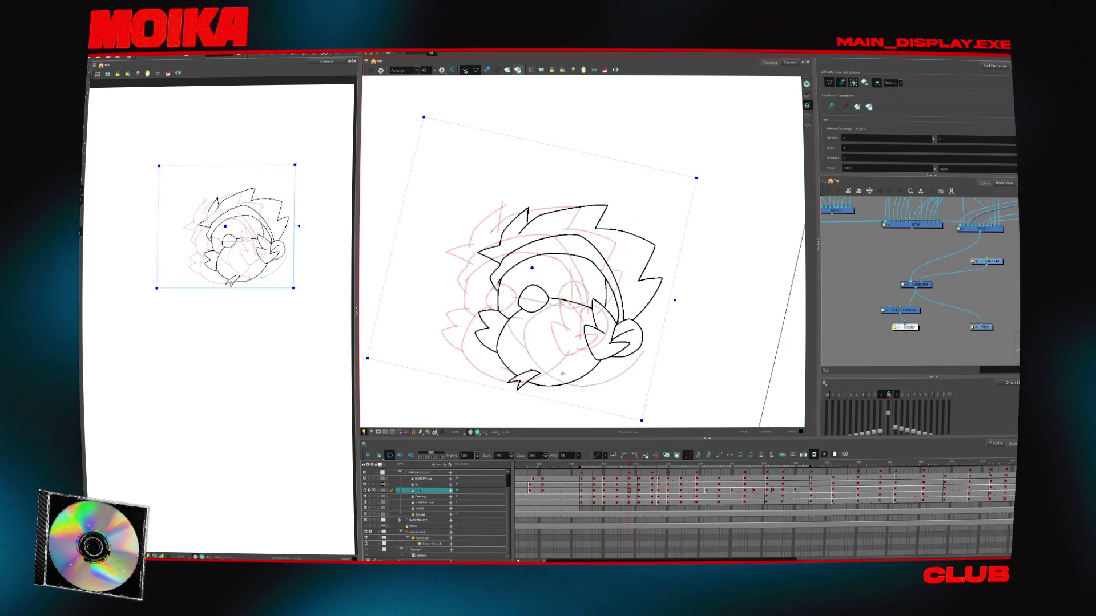
key("period")
key("period")
key("period")
key("period")
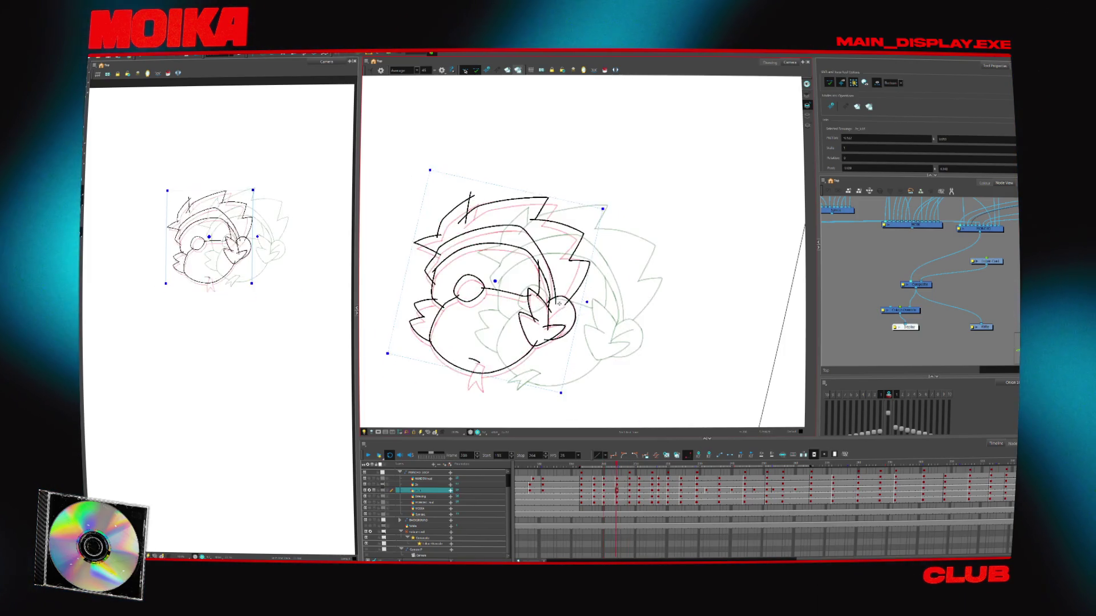
key("period")
key("period")
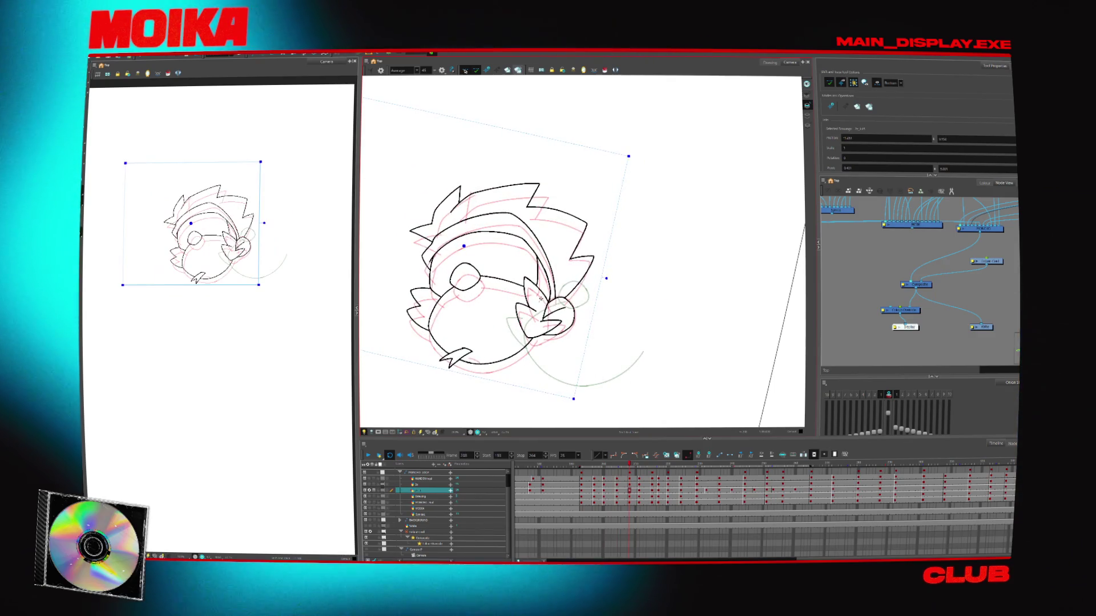
left_click(556, 306)
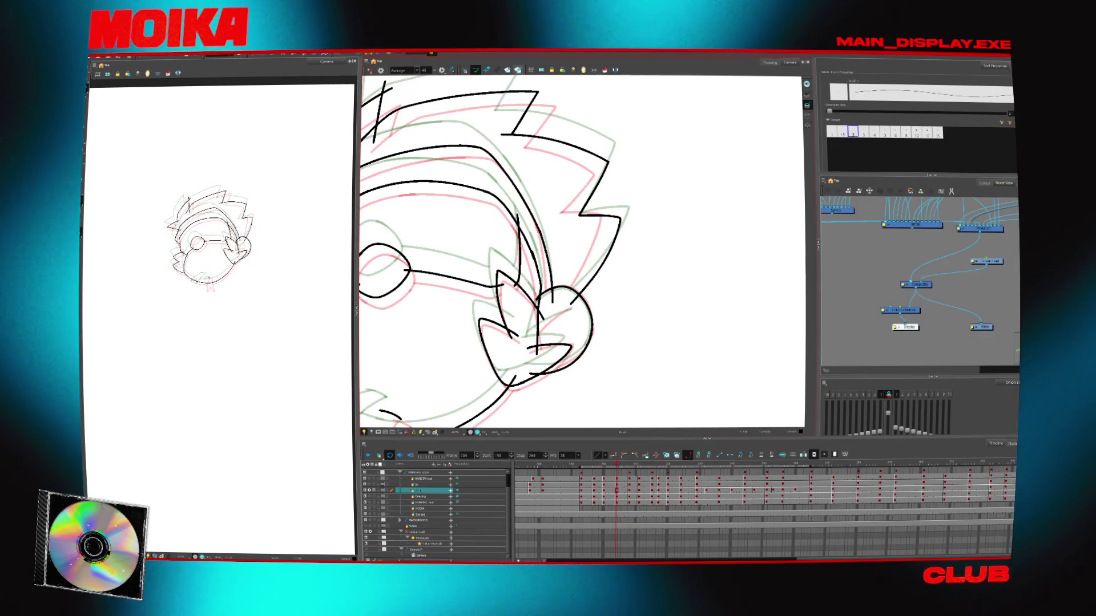
left_click(573, 323, "alt")
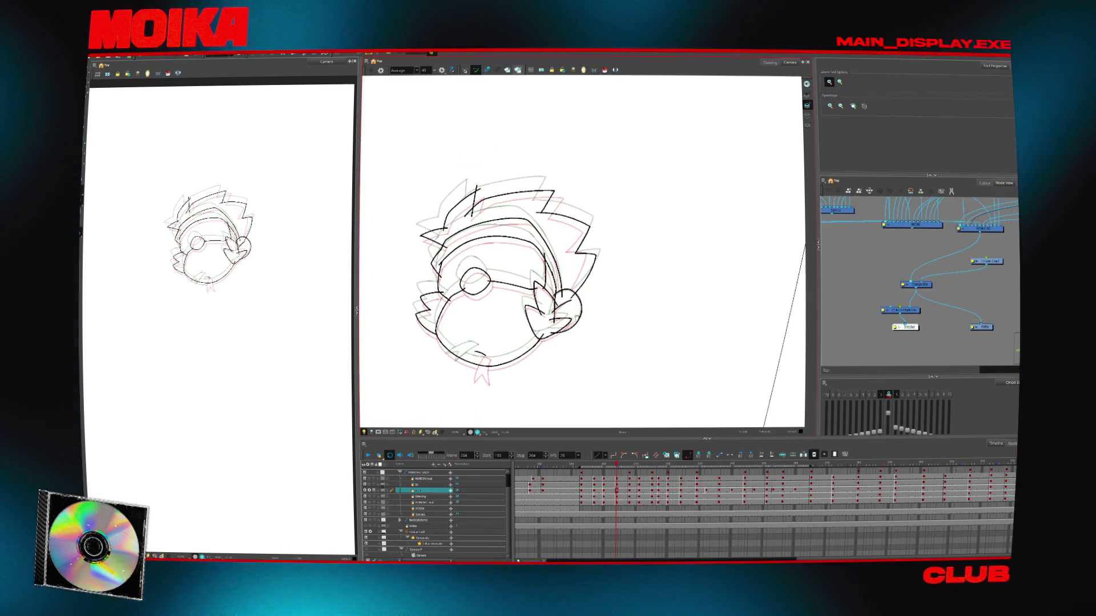
key("shift+t")
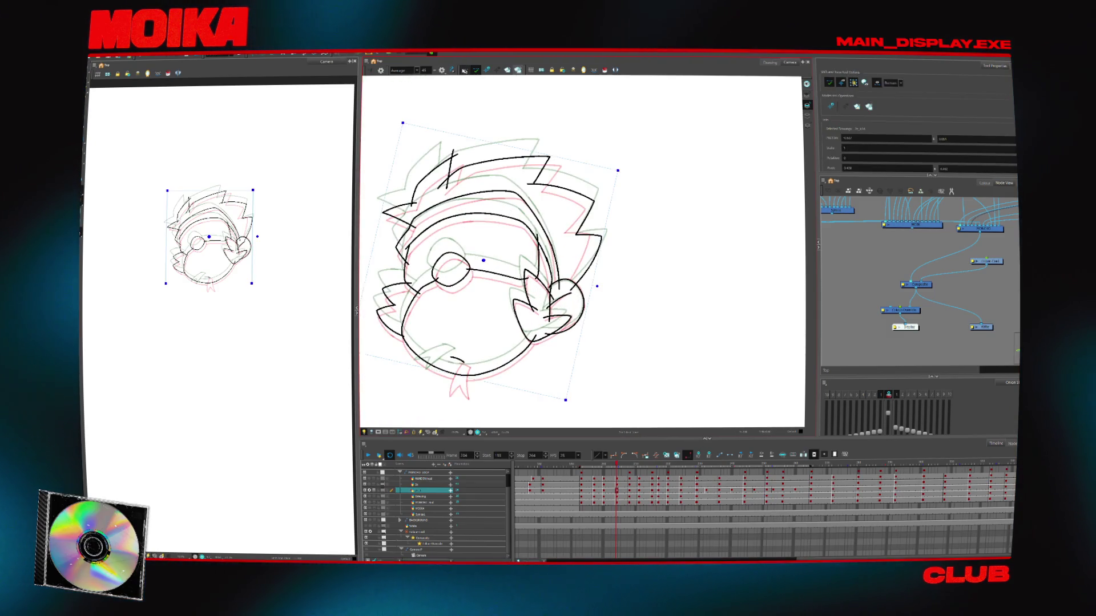
key("f")
key("f")
key("f")
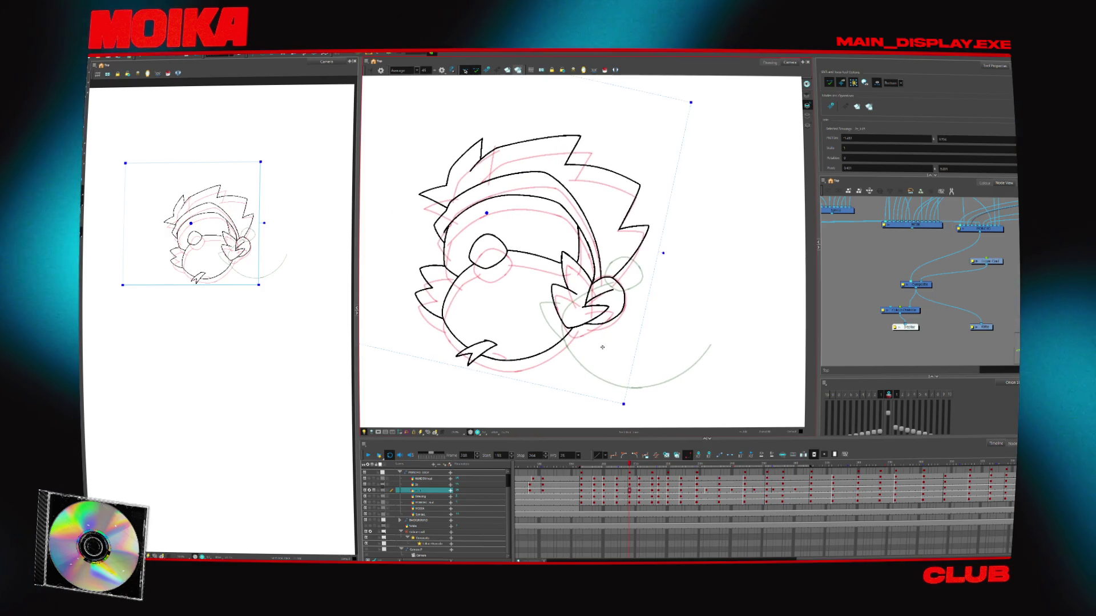
key("f")
key("f")
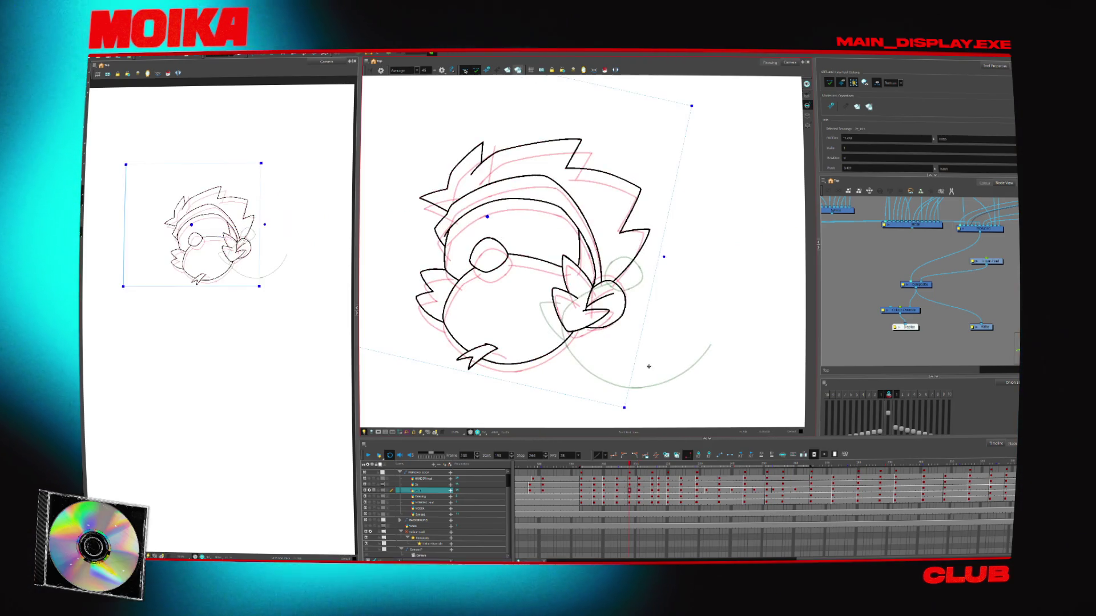
key("period")
key("period")
key("period")
key("comma")
key("comma")
key("comma")
key("comma")
key("comma")
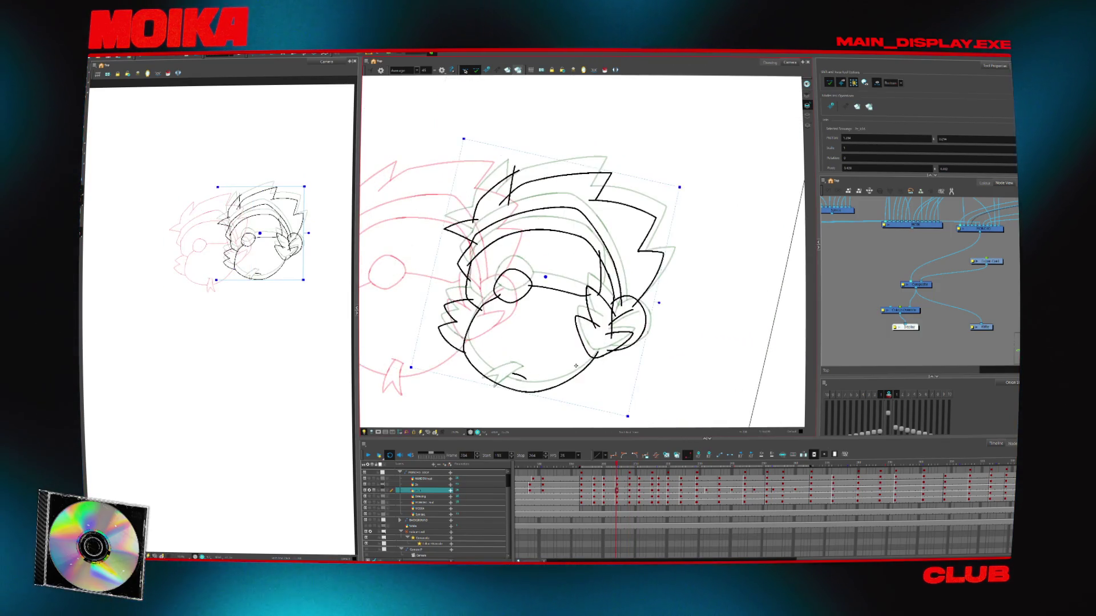
key("comma")
key("comma")
key("period")
key("period")
key("period")
key("comma")
key("comma")
key("comma")
key("period")
key("period")
key("period")
key("comma")
key("comma")
key("comma")
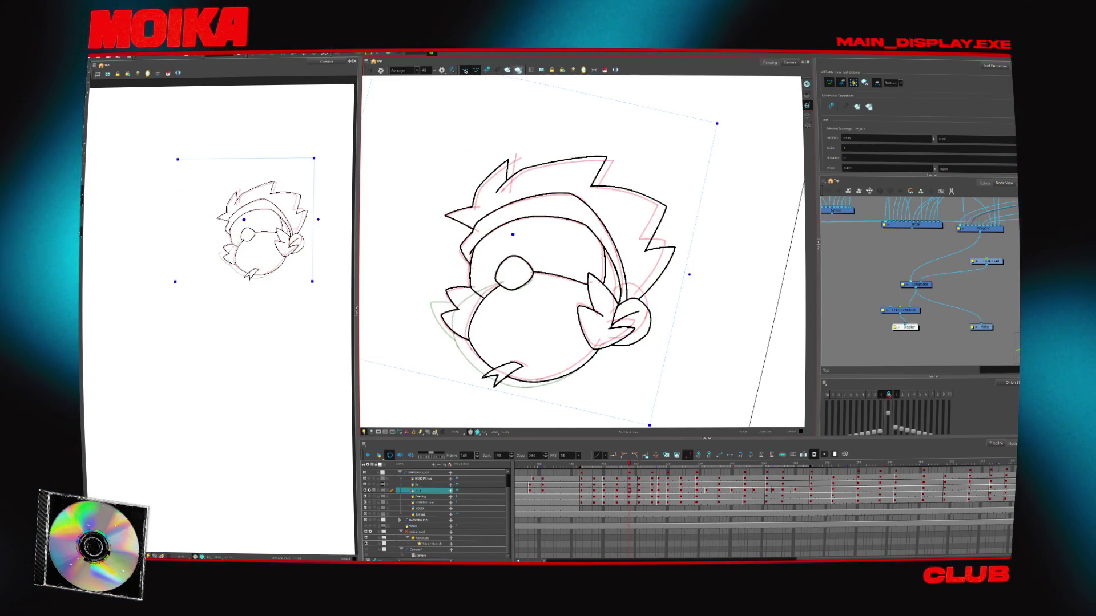
key("comma")
key("comma")
key("comma")
key("2")
key("comma")
key("alt+b")
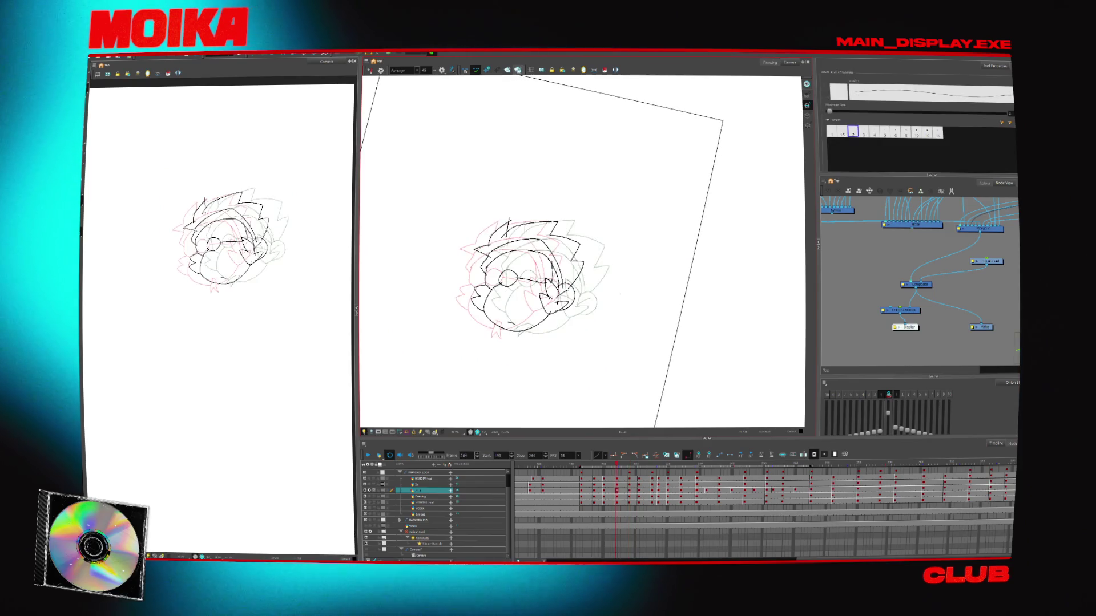
left_click(370, 490)
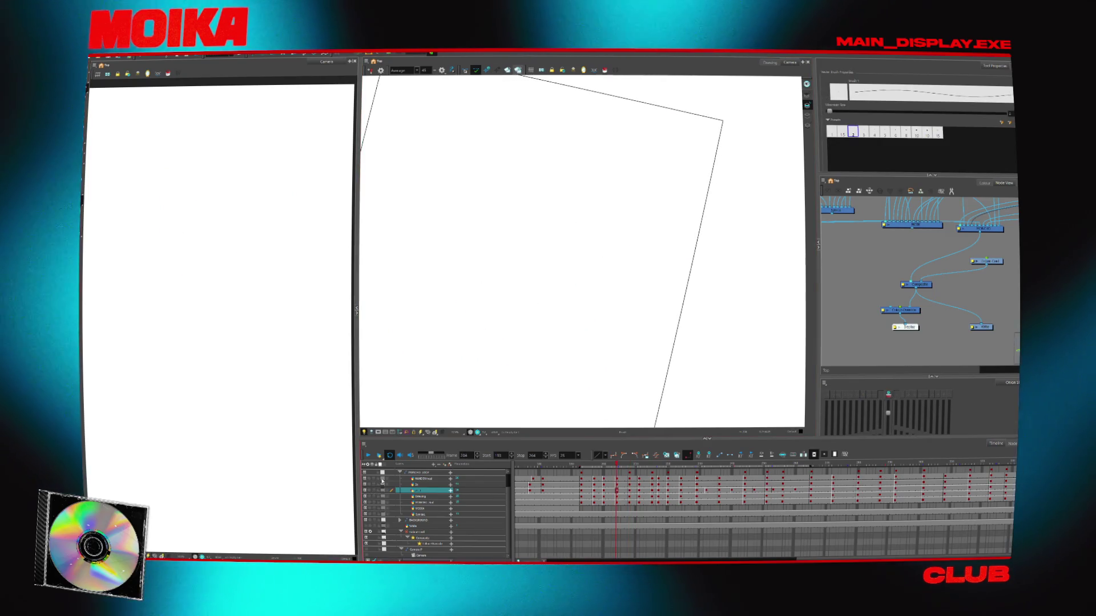
left_click(372, 490)
key("period")
key("period")
key("period")
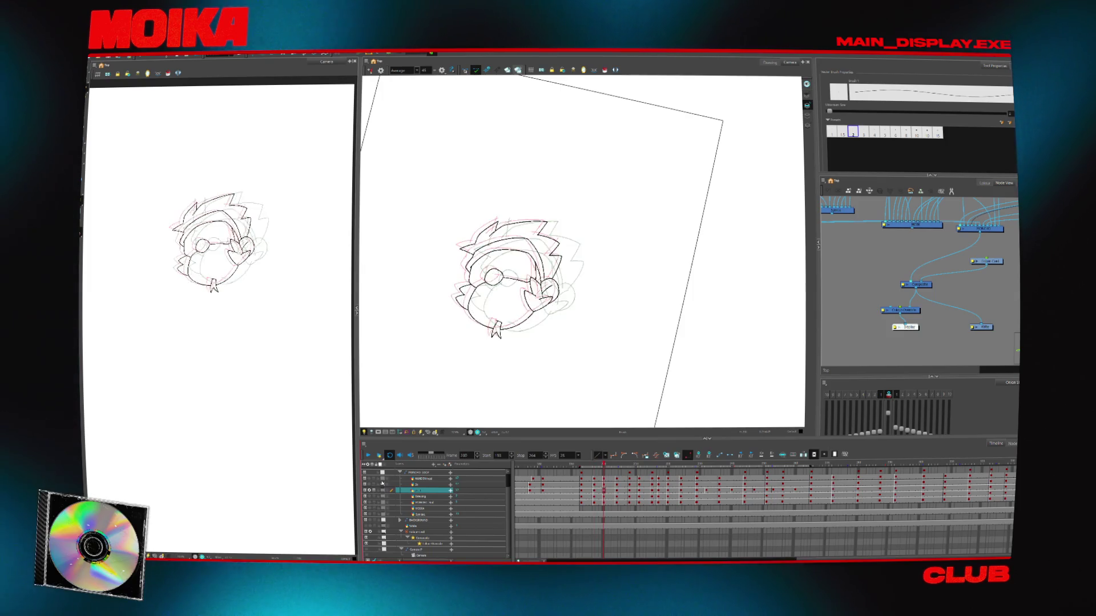
key("period")
key("period")
key("period")
key("alt+z")
left_click(590, 288)
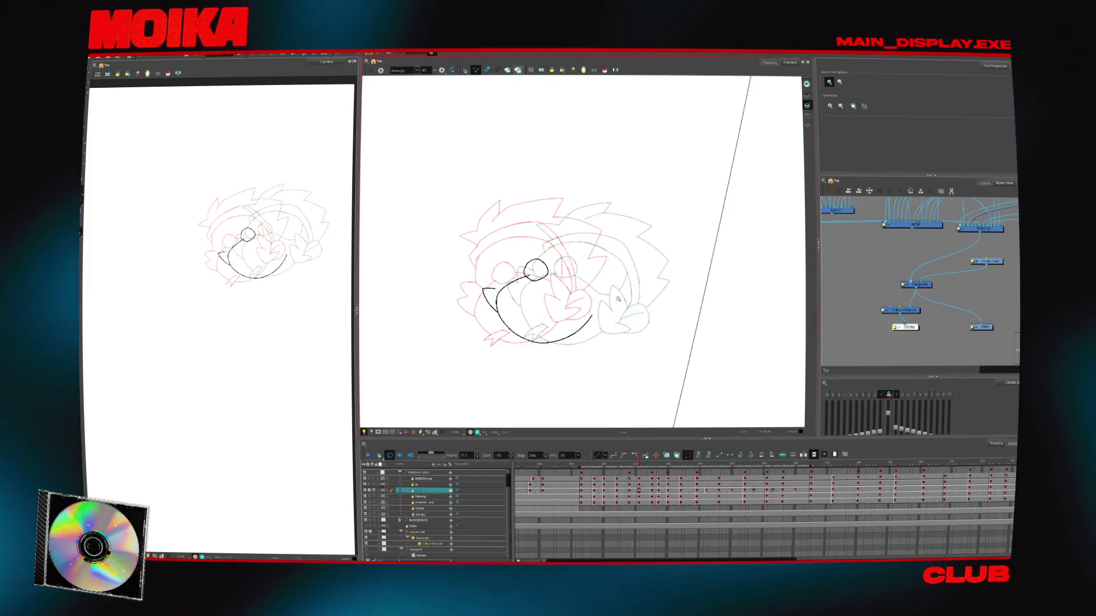
left_click(589, 288)
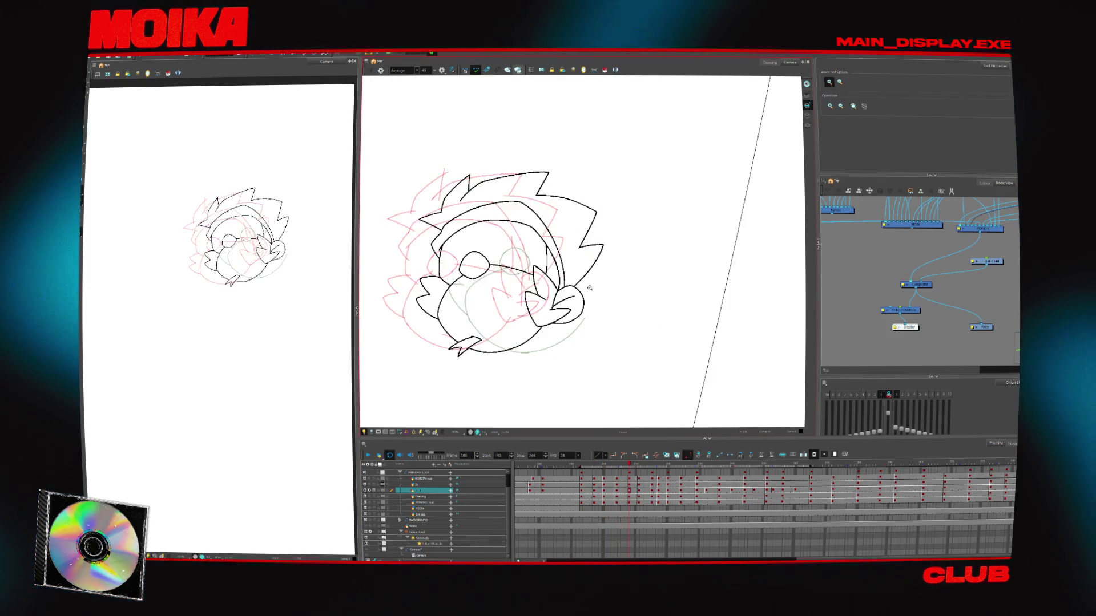
key("period")
key("period")
key("period")
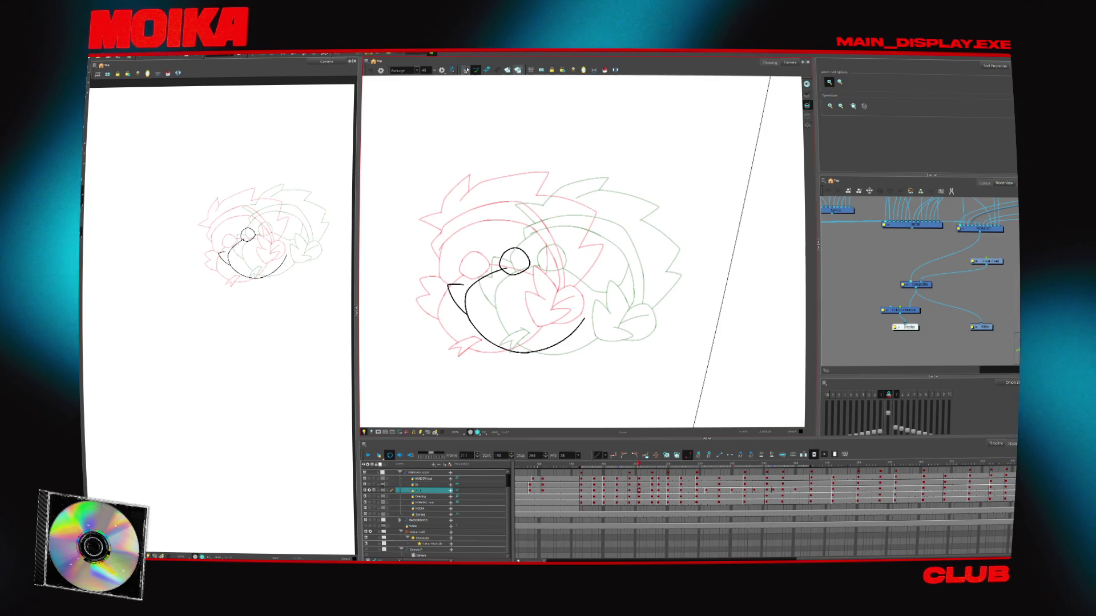
left_click(465, 70)
left_click(540, 329)
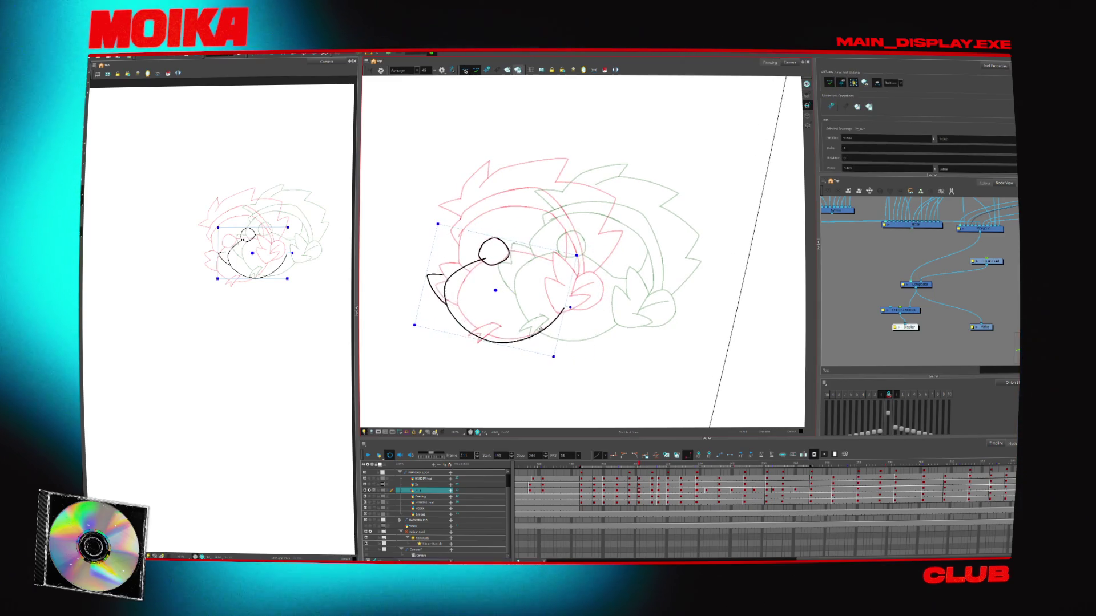
key("comma")
key("comma")
key("comma")
Go to frame 211 and frame the sketch, comparing it with frame 208
key("period")
key("period")
key("period")
scroll(491, 268, "up", 2)
key("alt+b")
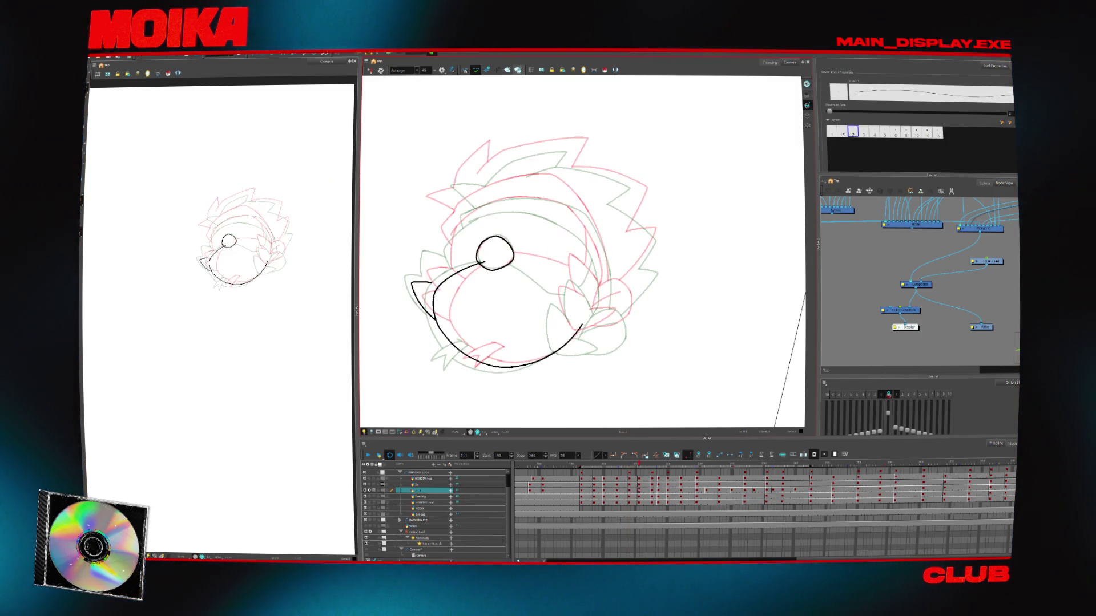
left_click_drag(494, 253, 517, 323)
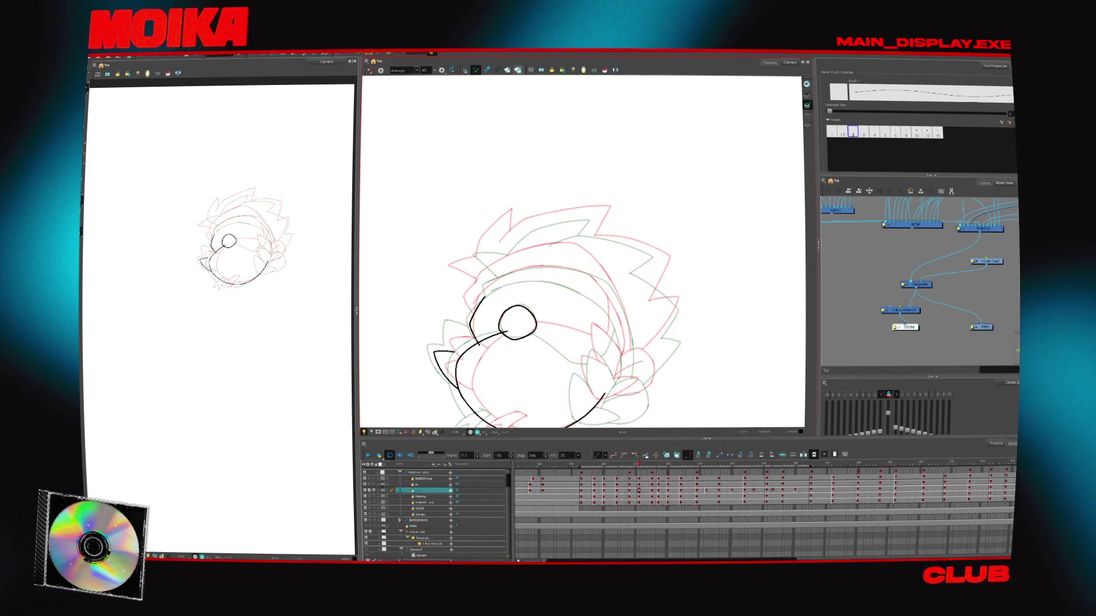
key("comma")
key("comma")
key("comma")
key("period")
key("period")
key("period")
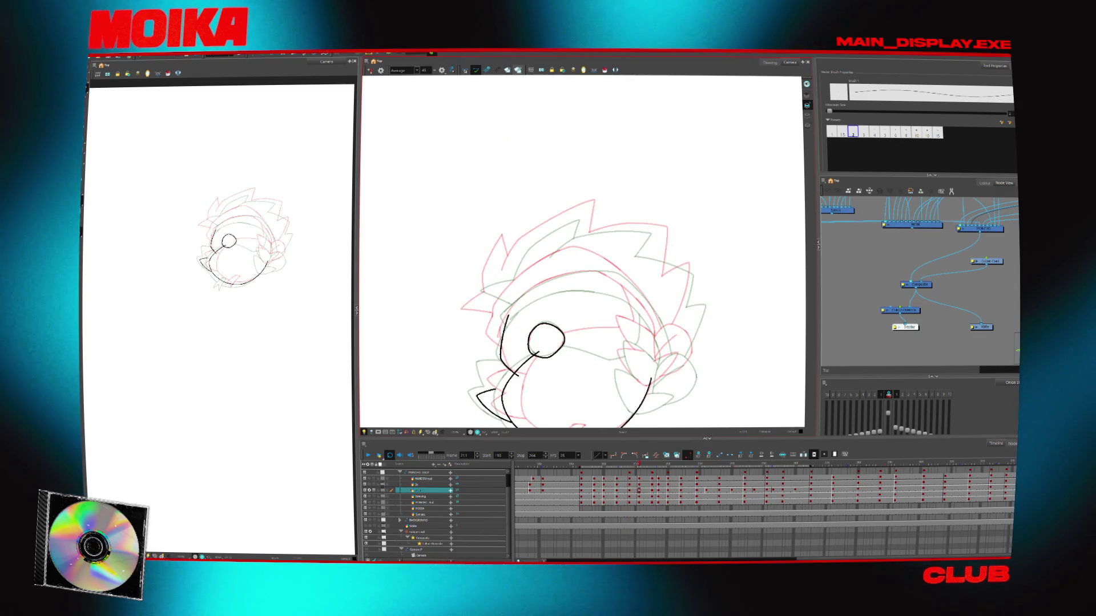
left_click_drag(657, 251, 651, 279)
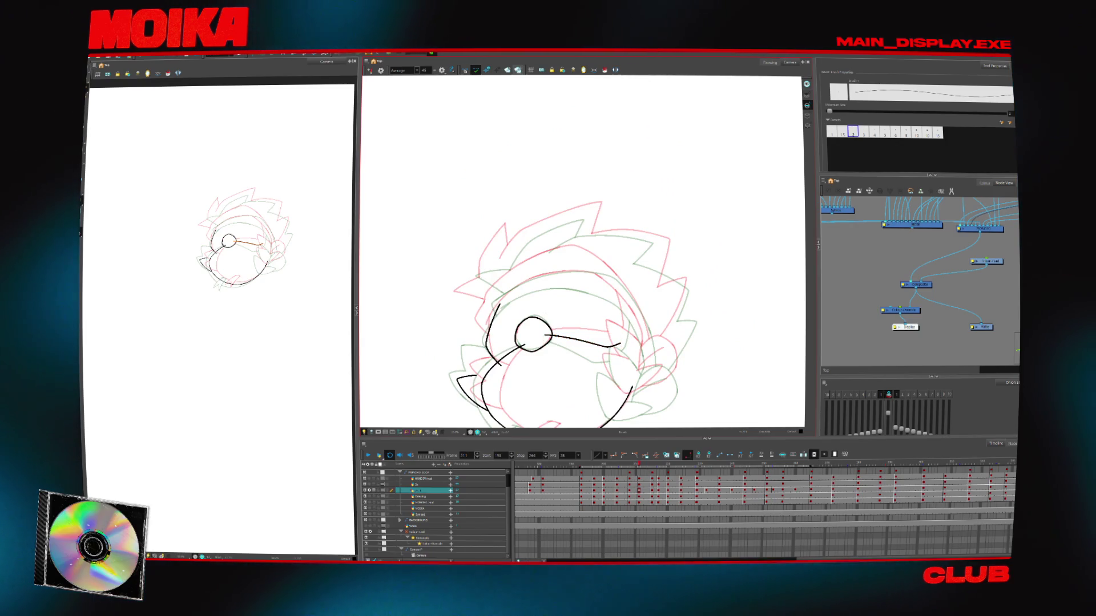
scroll(501, 309, "up", 1)
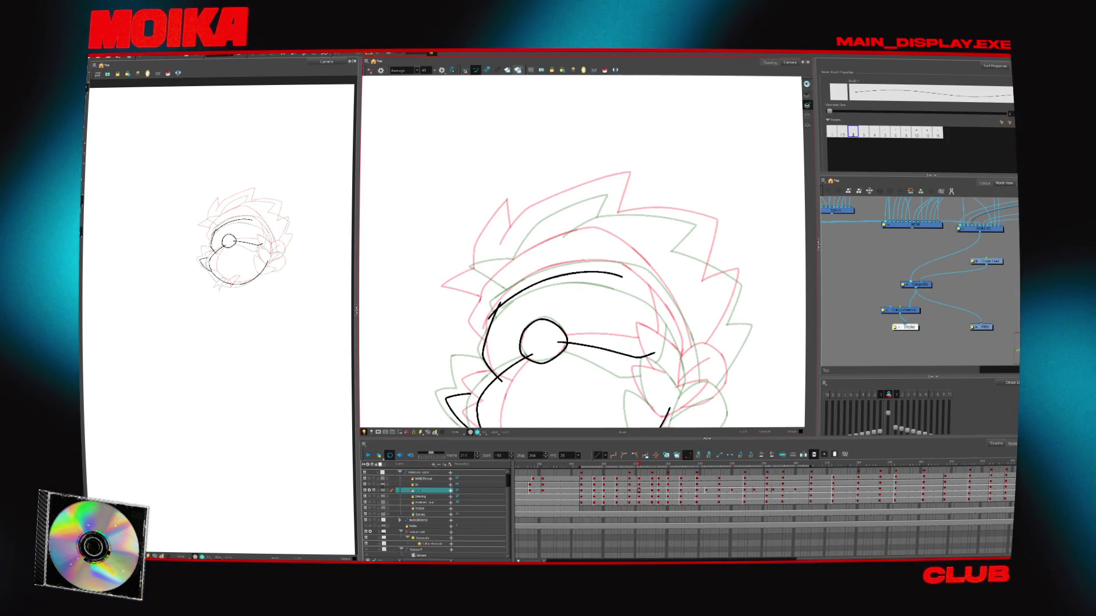
key("4")
left_click_drag(664, 297, 673, 281)
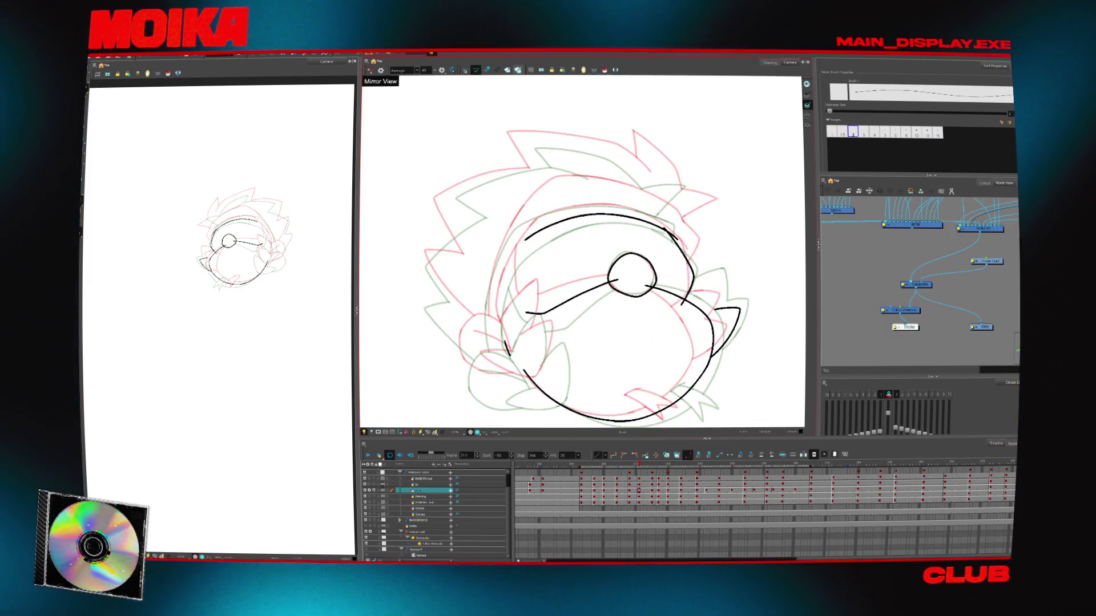
Redraw the left side of the head outline and an arc over the top of the head
key("ctrl+z")
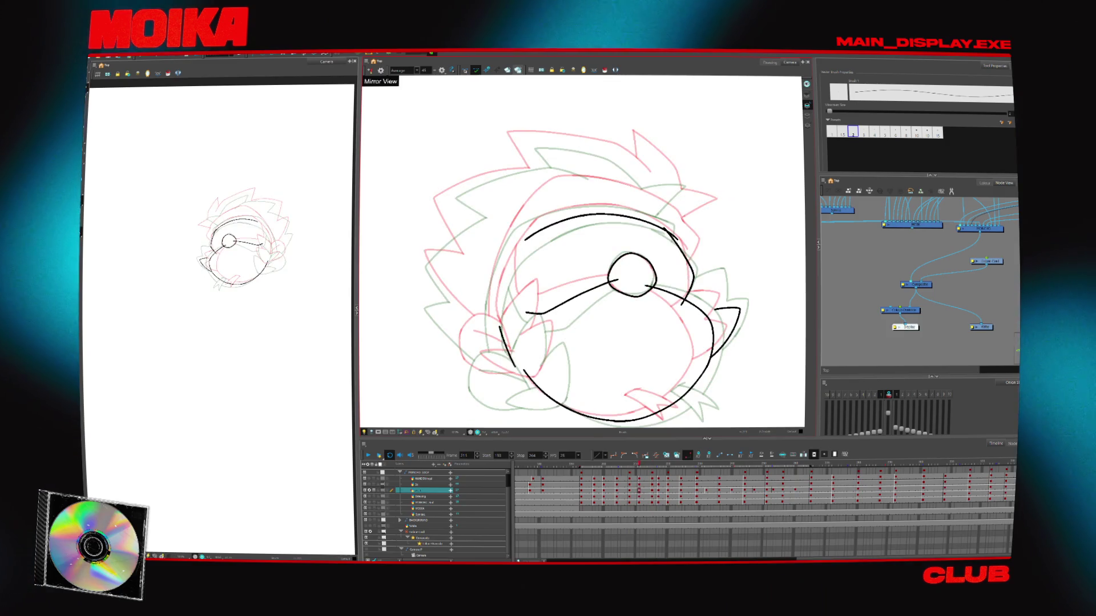
left_click_drag(516, 251, 502, 337)
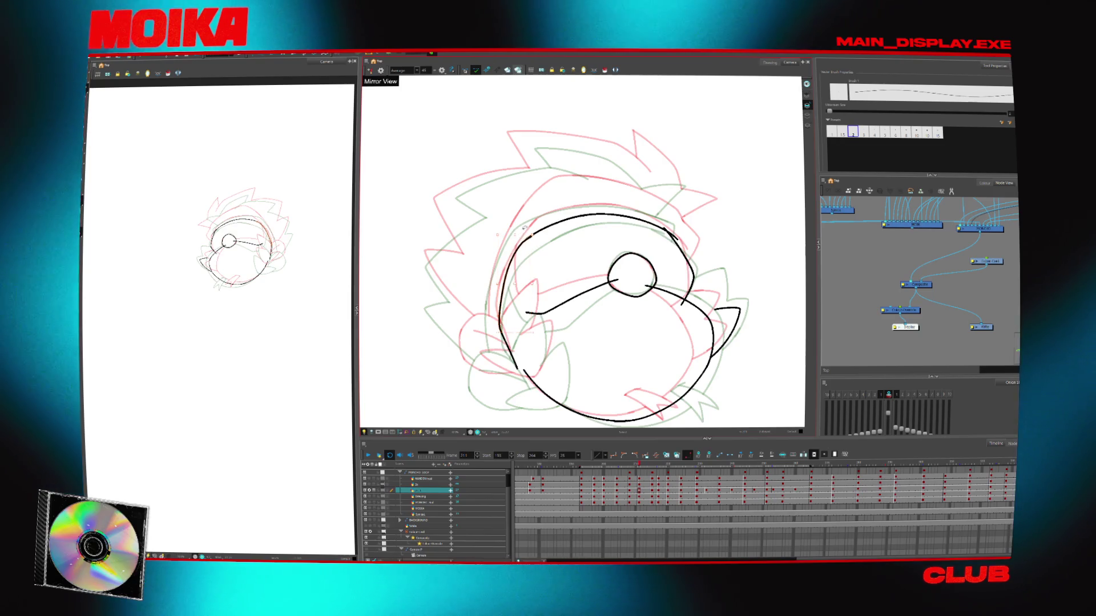
scroll(582, 251, "up", 2)
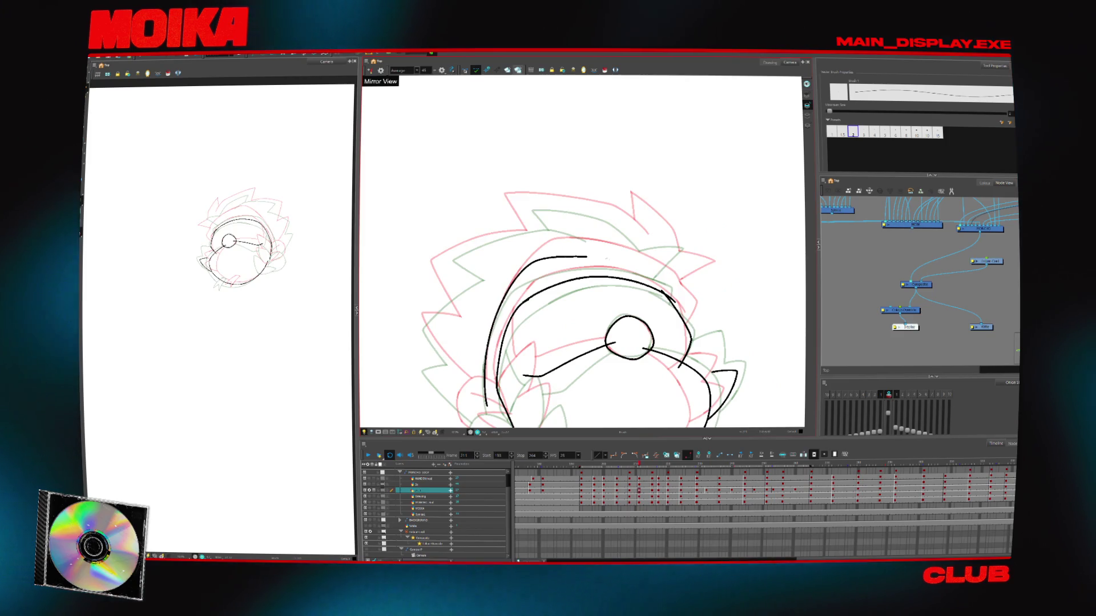
key("4")
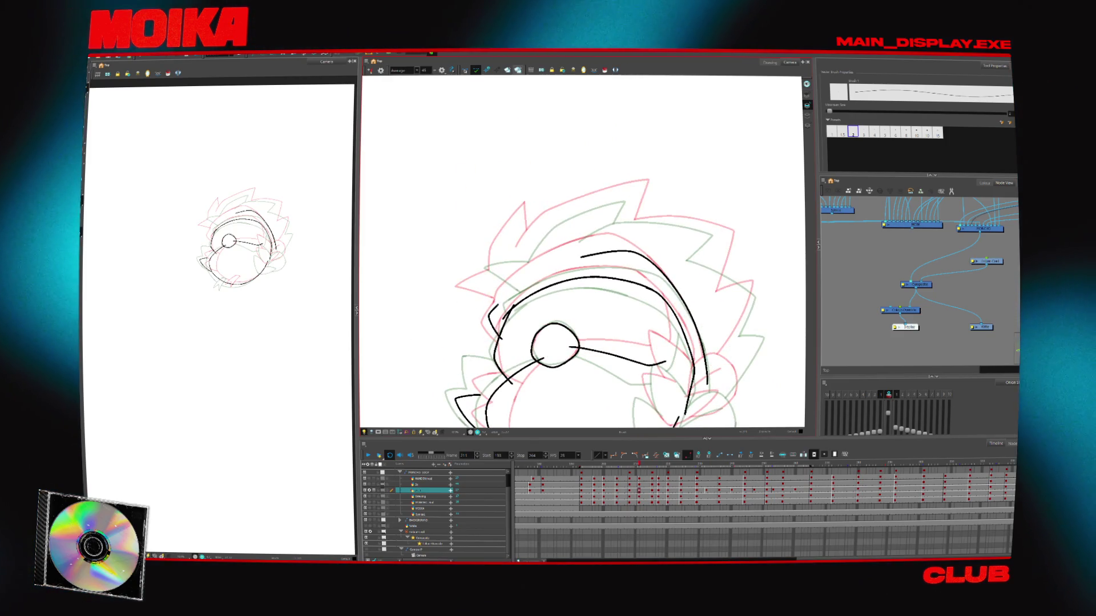
left_click_drag(502, 292, 597, 255)
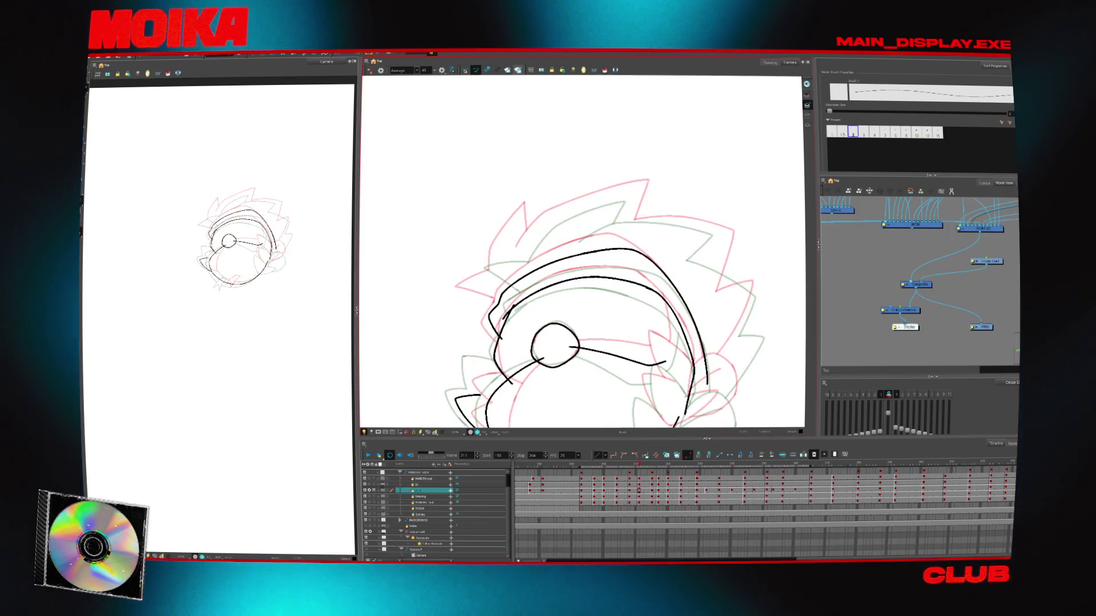
key("4")
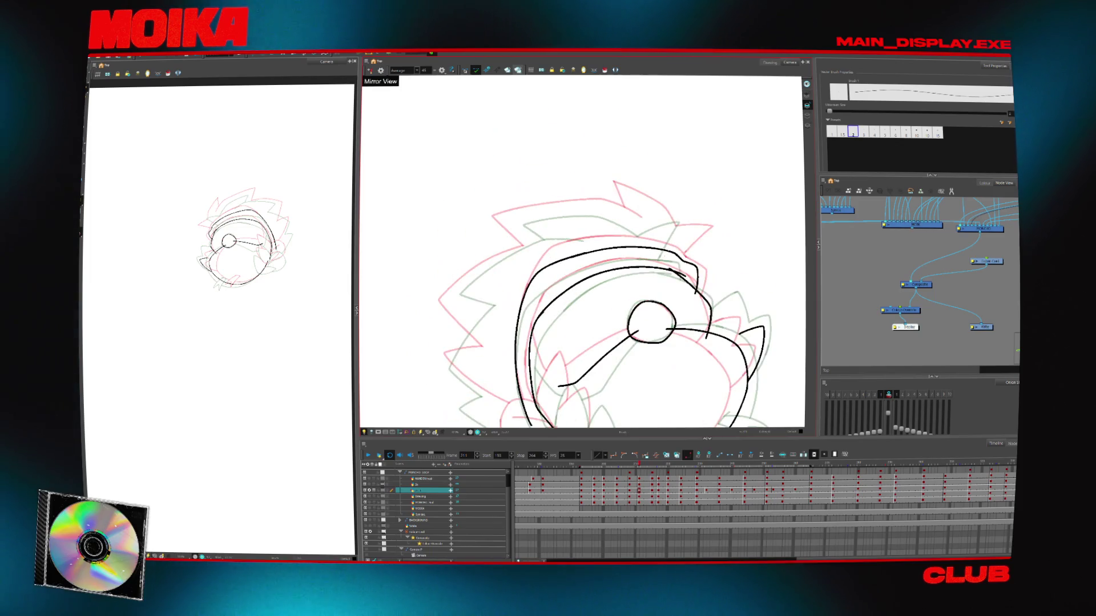
key("ctrl+z")
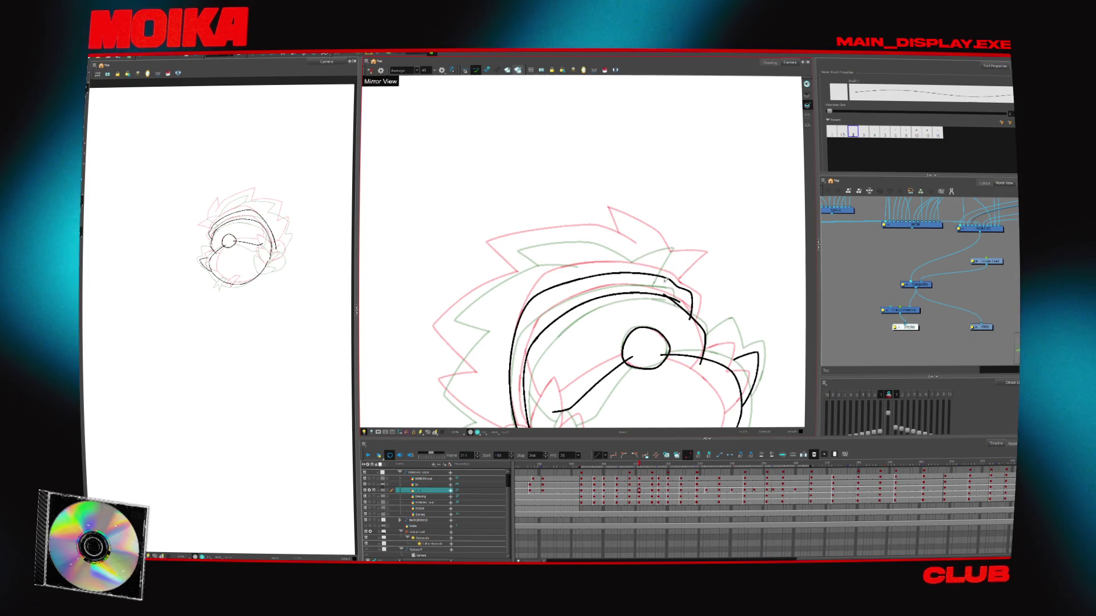
key("4")
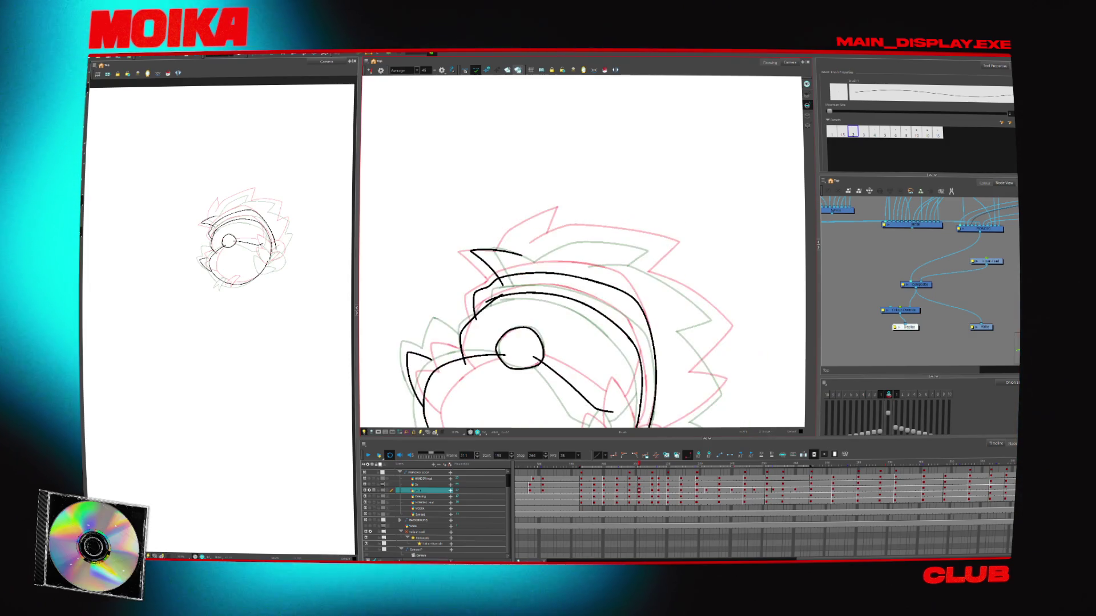
Draw a short spike near the top-left hair and flip through later drawings to compare
key("x")
left_click_drag(576, 267, 563, 297)
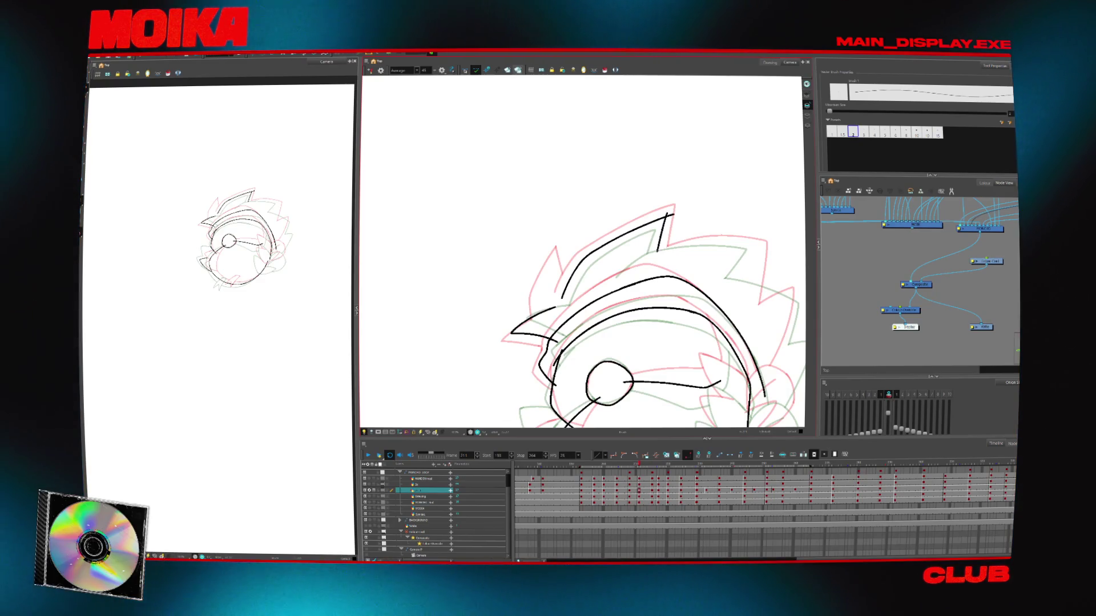
key("period")
key("comma")
key("period")
key("alt+t")
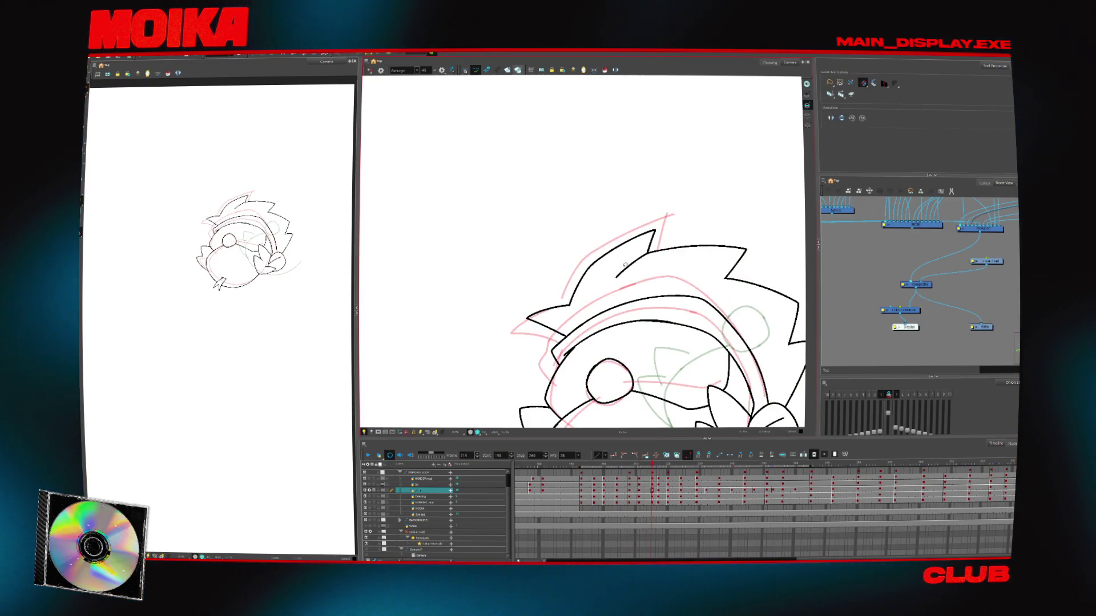
Draw a hair spike at the top left of frame 211 and extend the top hair stroke
key("comma")
key("comma")
key("comma")
key("comma")
key("alt+b")
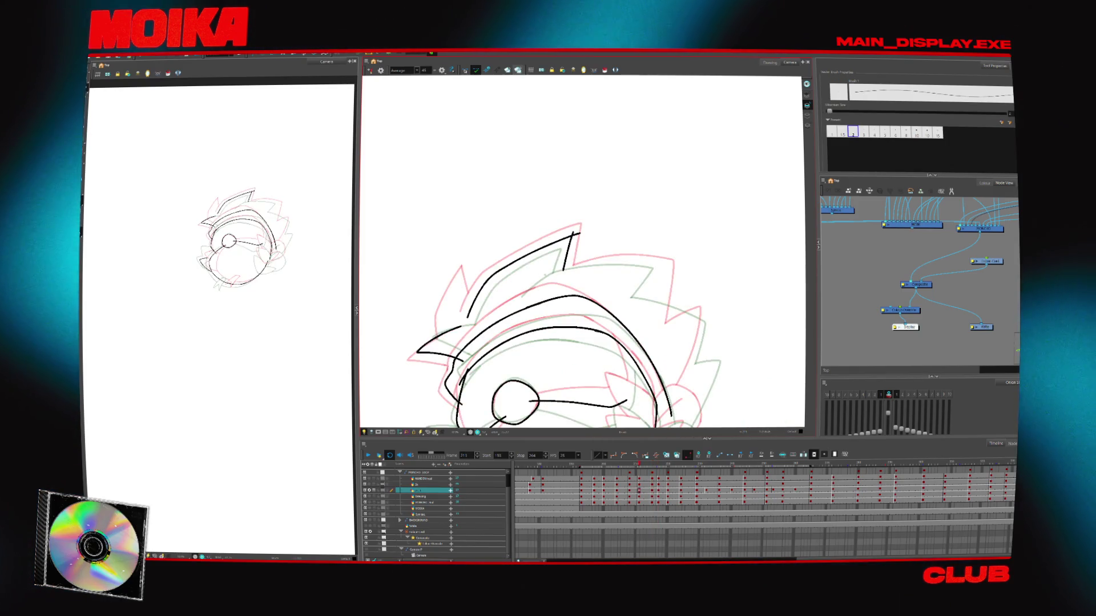
left_click_drag(577, 264, 536, 282)
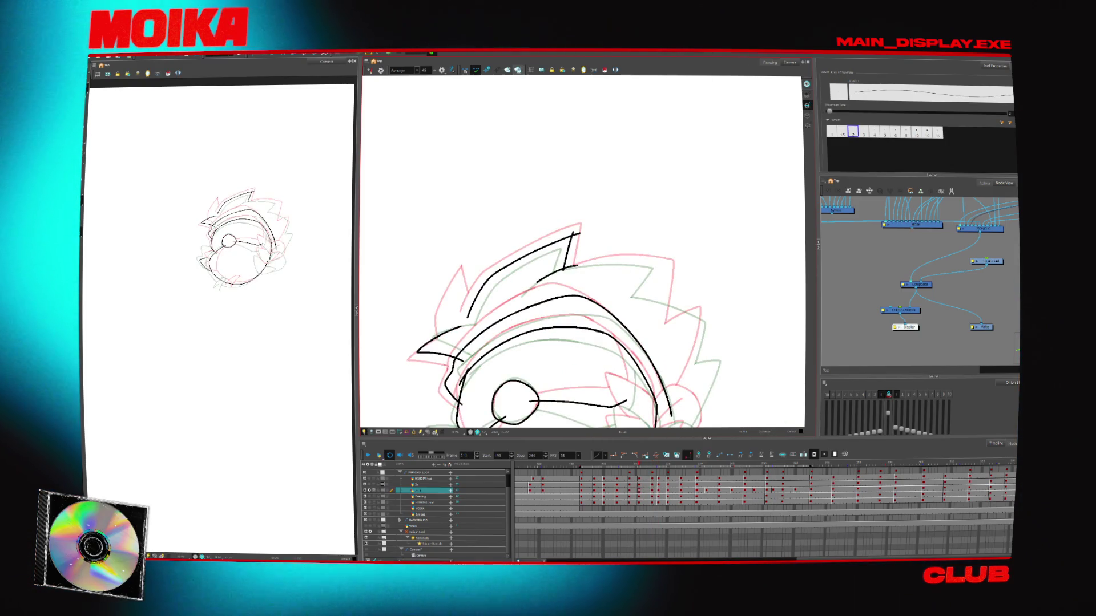
left_click_drag(659, 260, 666, 262)
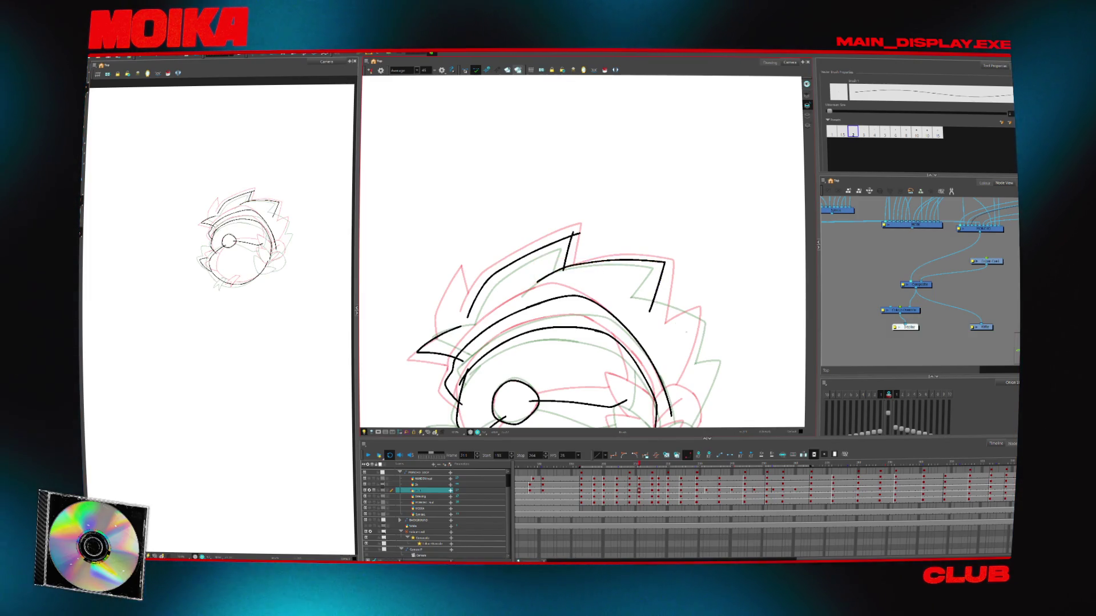
scroll(565, 314, "down", 1)
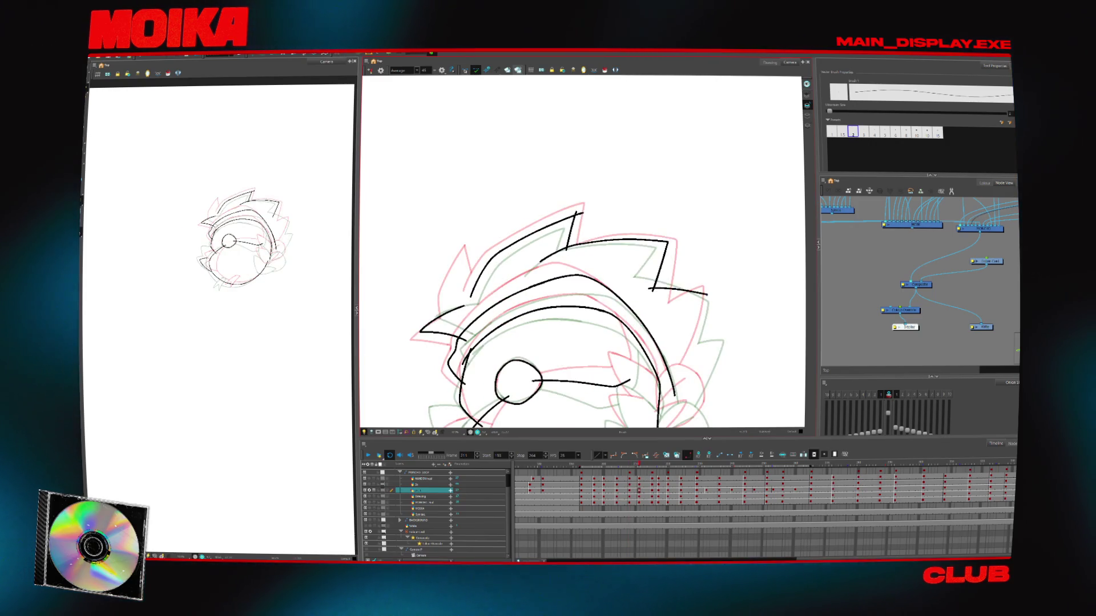
scroll(571, 297, "down", 2)
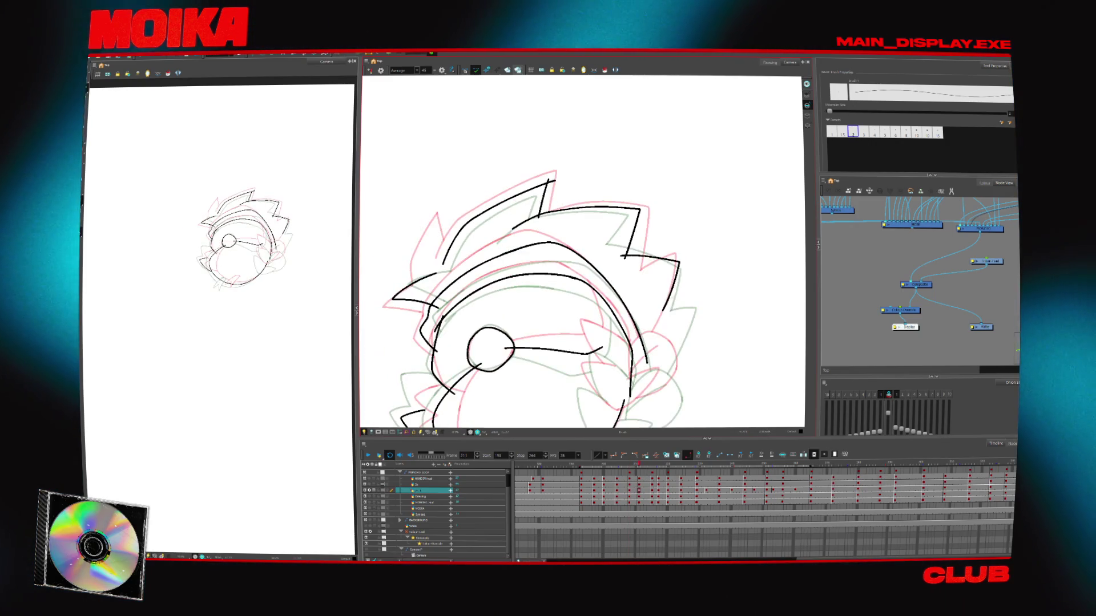
scroll(571, 297, "up", 2)
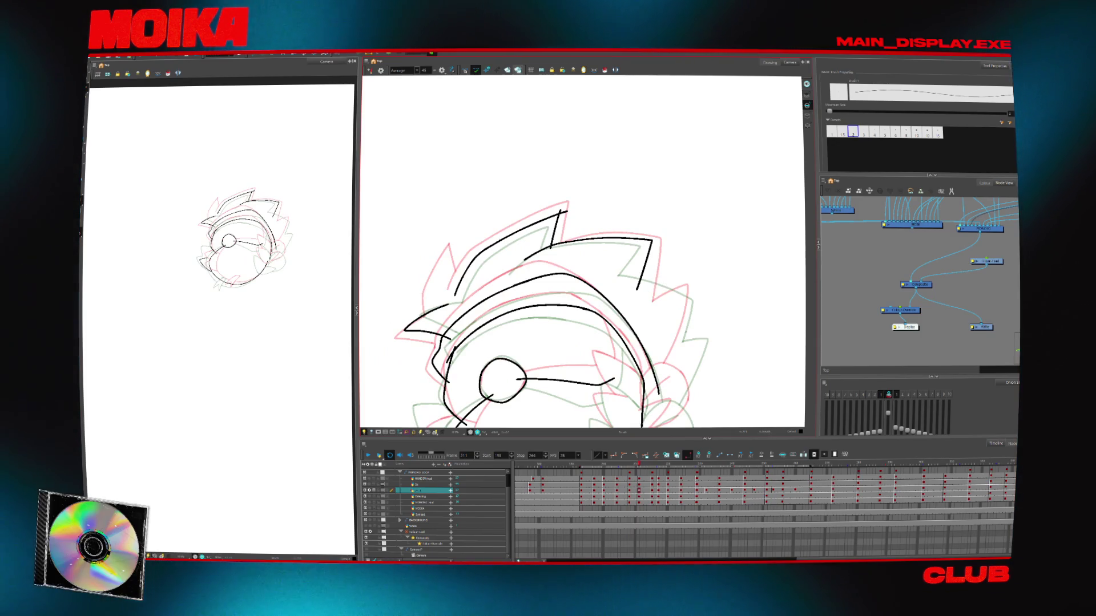
scroll(678, 271, "down", 5)
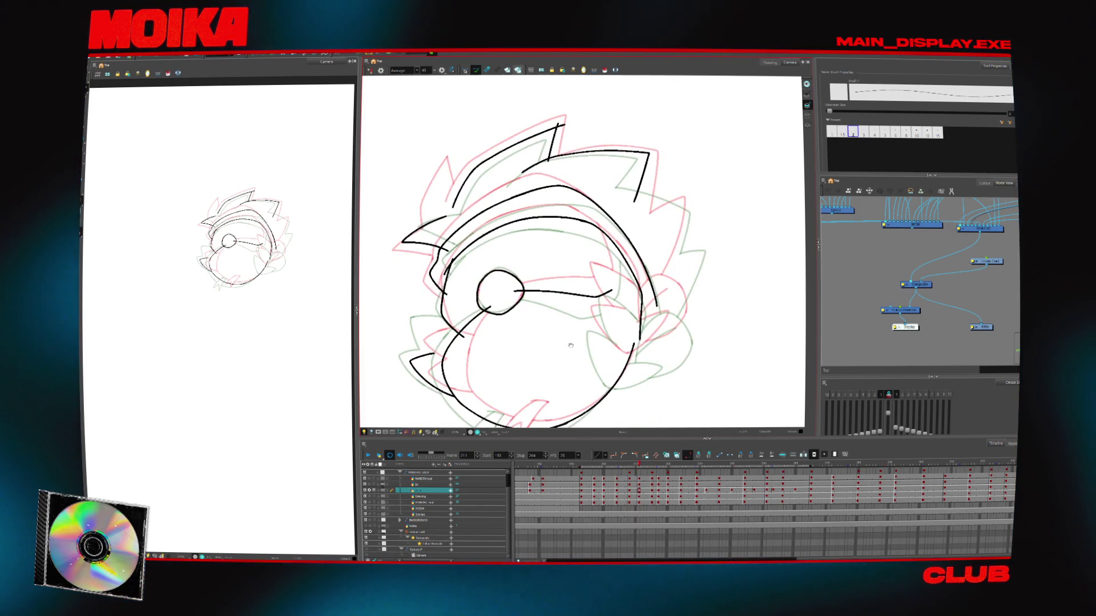
left_click_drag(570, 345, 604, 345)
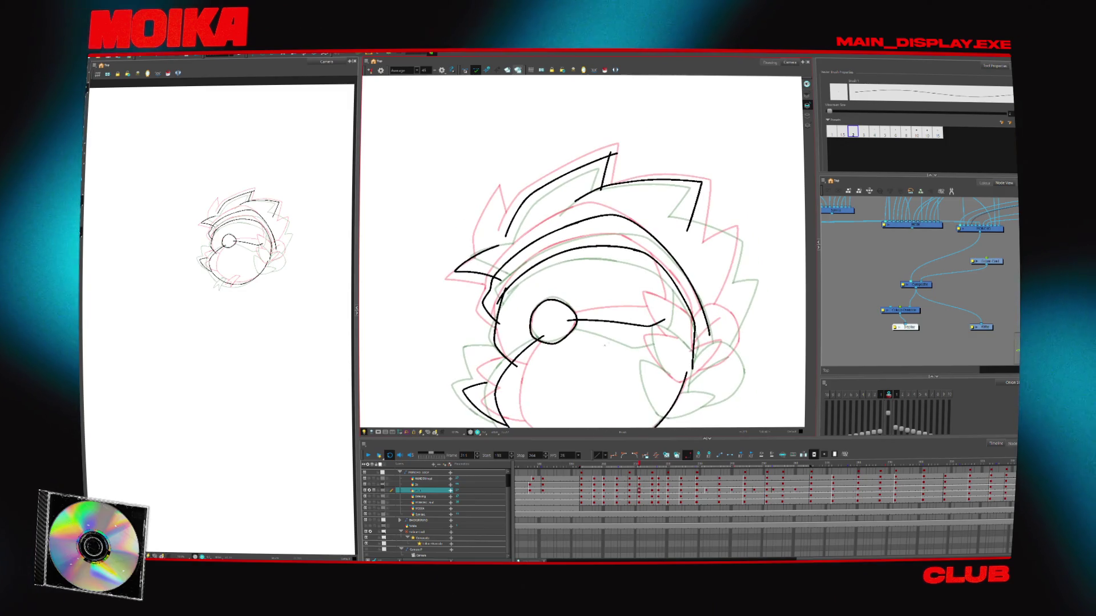
Check the proportions with a 45° rotated, mirrored view and select the drawing for transforming
left_click_drag(582, 257, 639, 320)
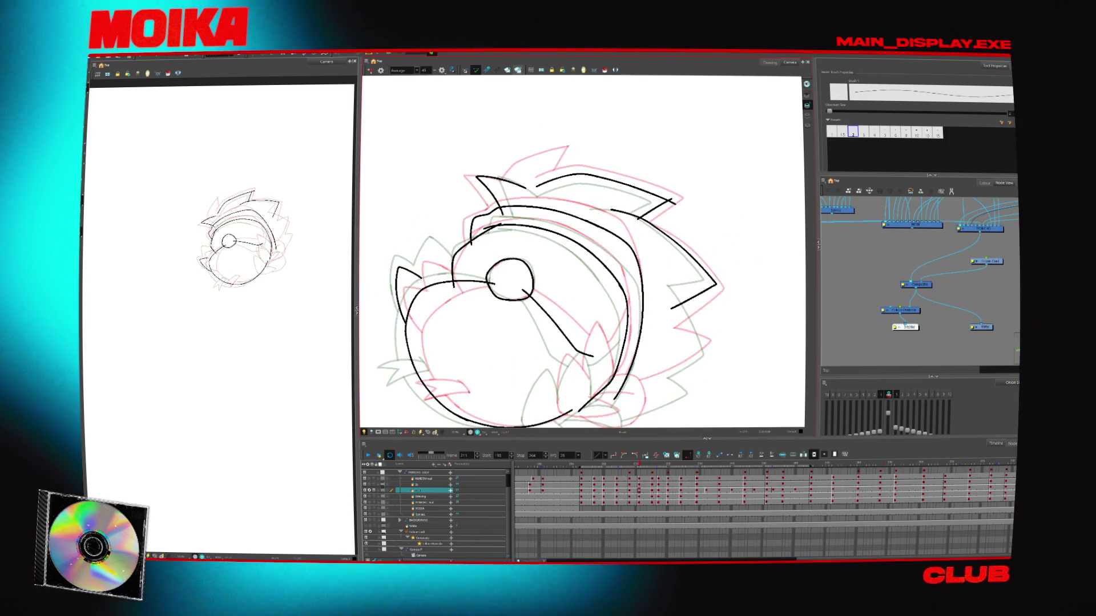
key("4")
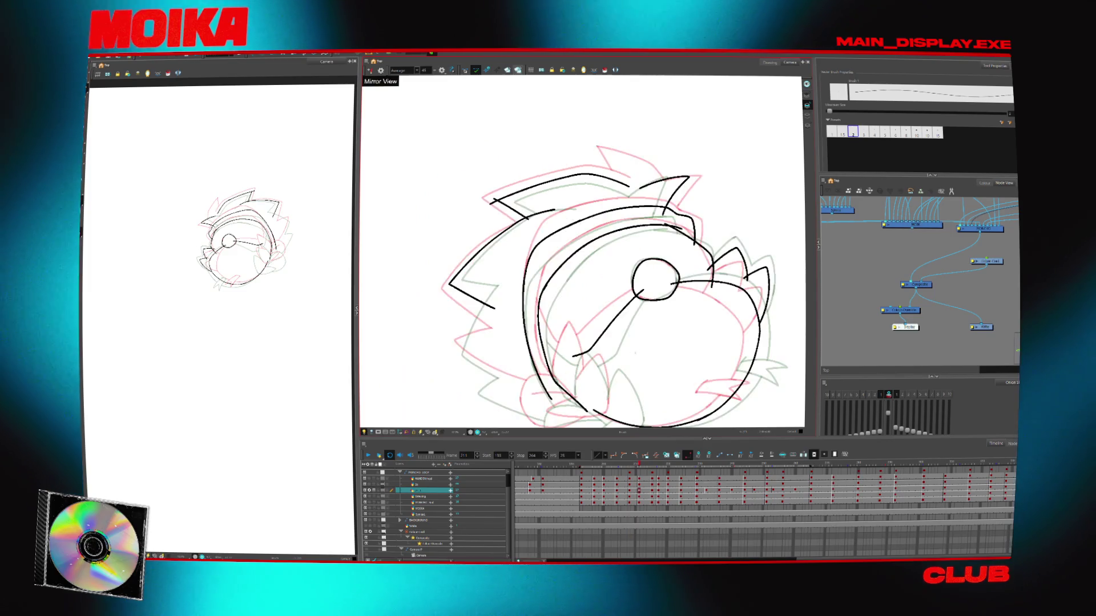
left_click_drag(551, 408, 546, 330)
key("4")
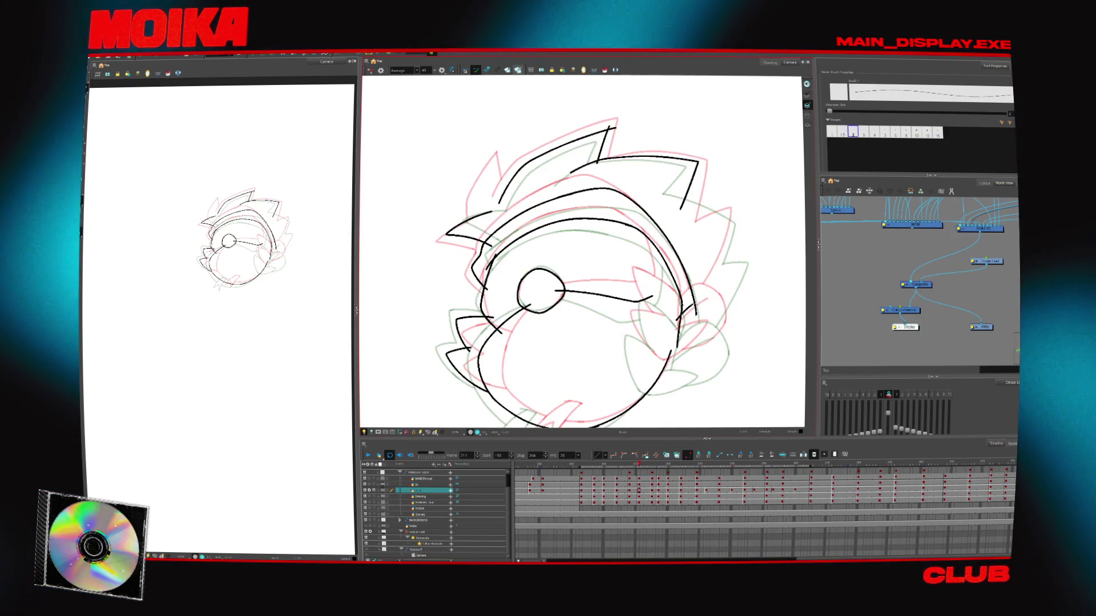
key("shift+t")
left_click(697, 349)
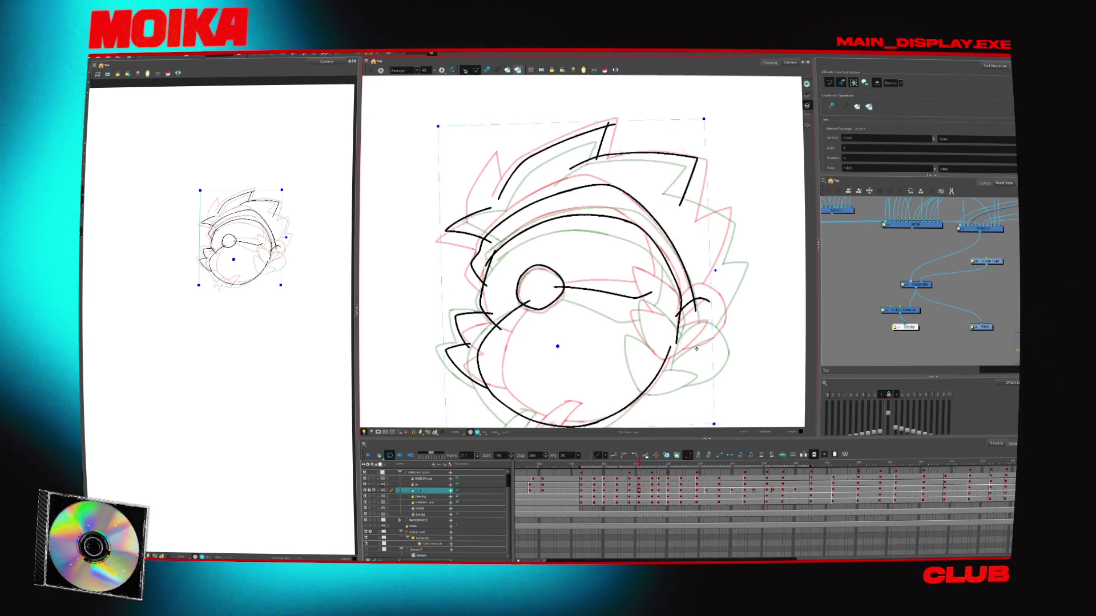
Draw a spike line on the left hair of frame 211, comparing with frames 208 and 215
key("period")
key("period")
key("period")
key("period")
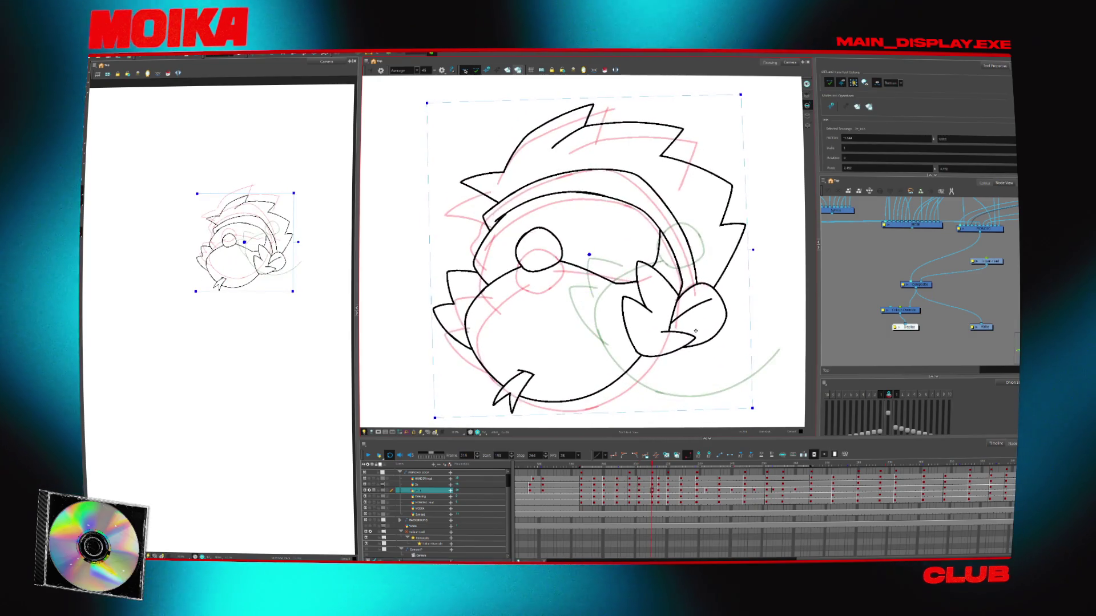
key("comma")
key("comma")
key("comma")
key("alt+b")
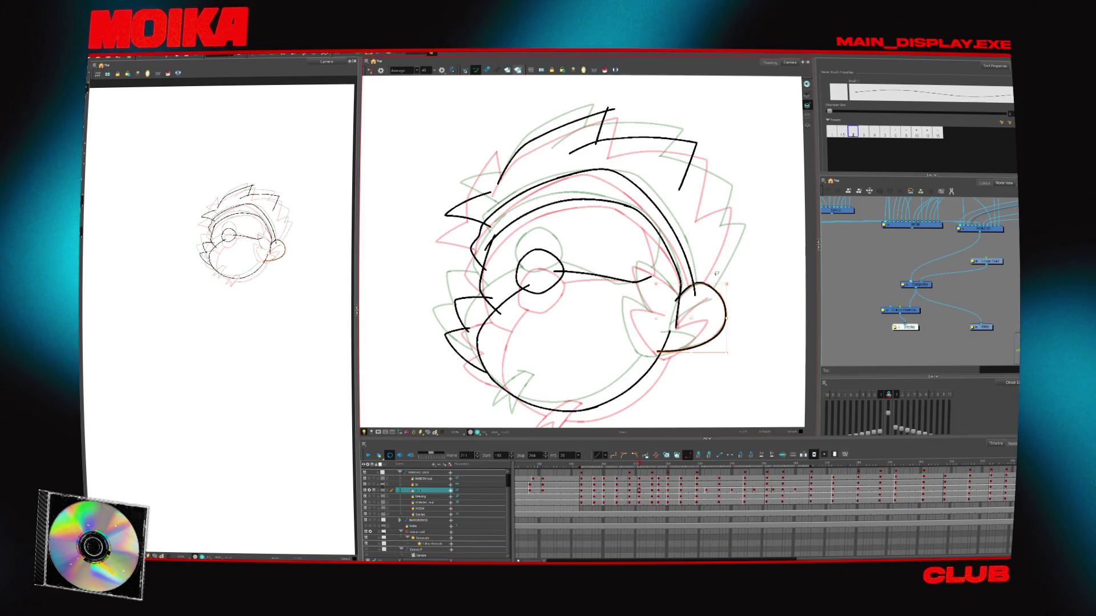
left_click_drag(582, 251, 545, 300)
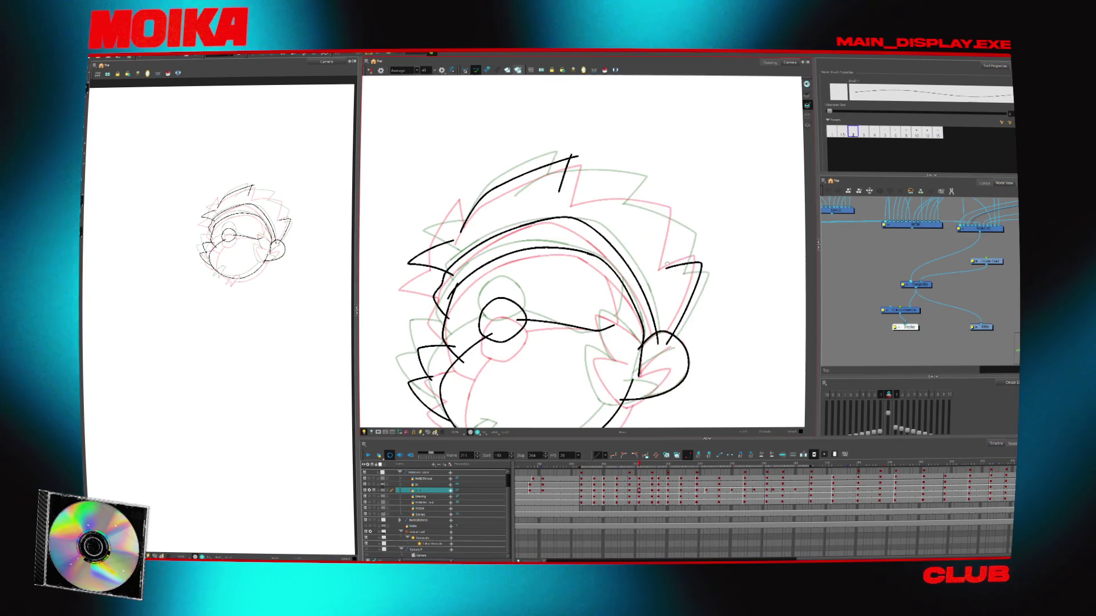
scroll(582, 251, "up", 2)
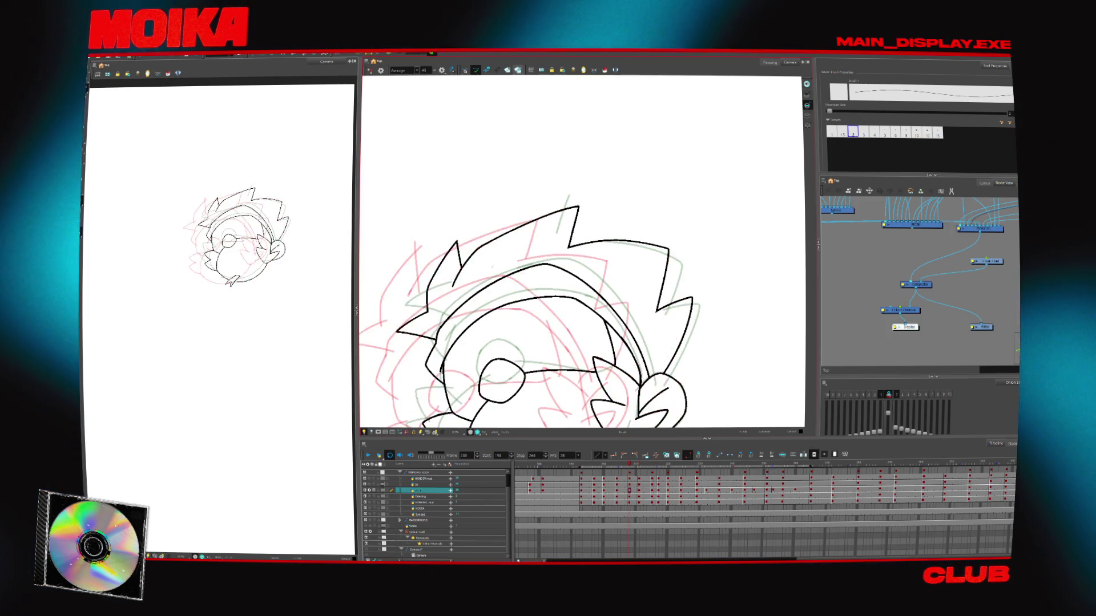
left_click_drag(463, 241, 452, 282)
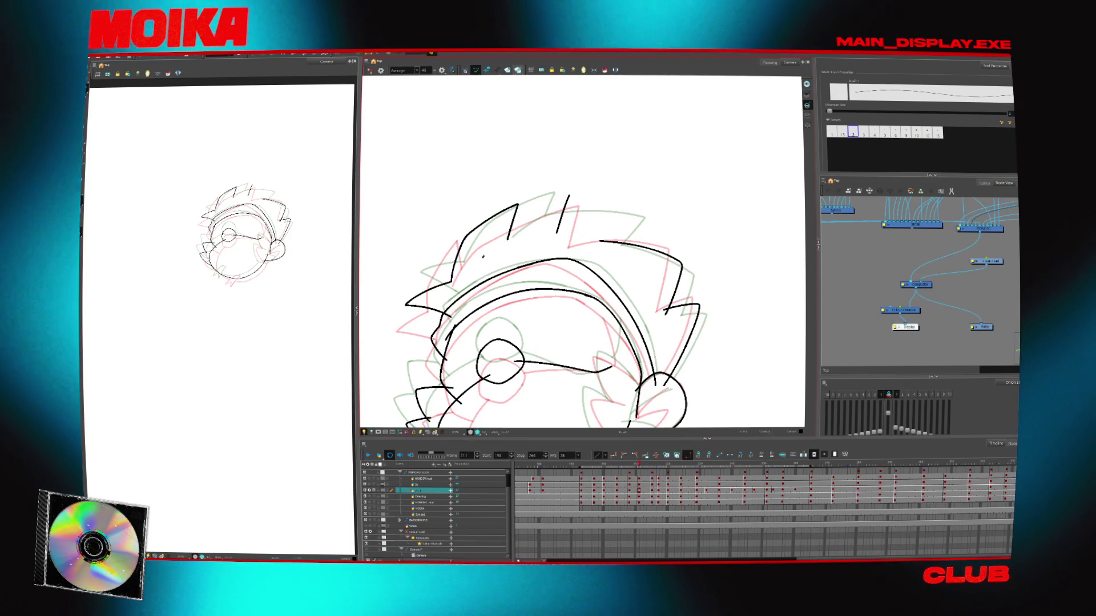
key("comma")
key("comma")
key("comma")
key("period")
key("period")
key("period")
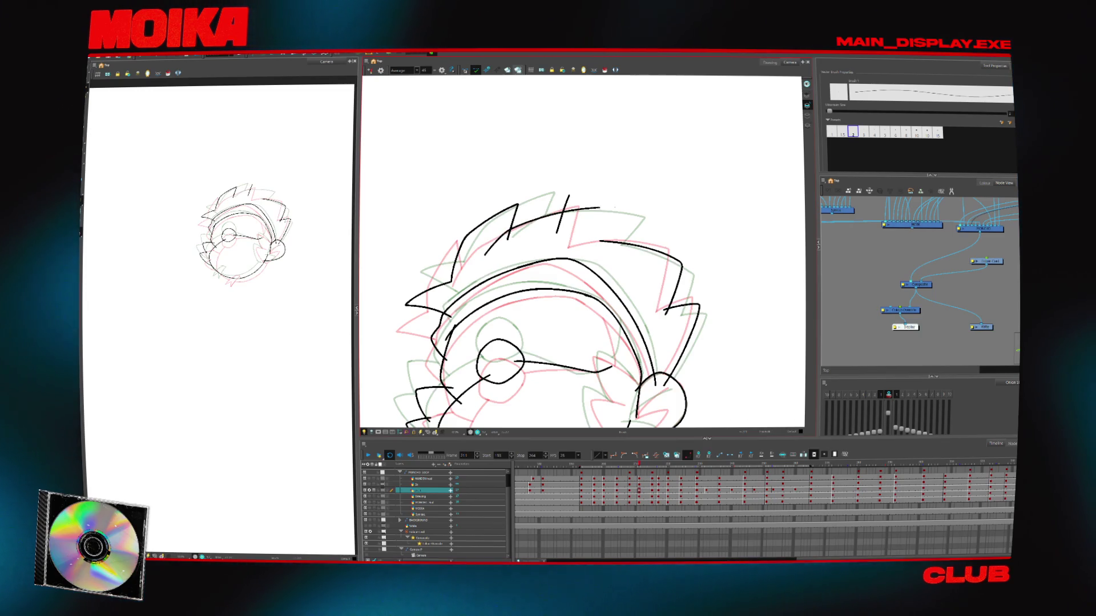
Add a new spike on the top hair line and redraw the lower fang stroke
left_click_drag(601, 207, 597, 247)
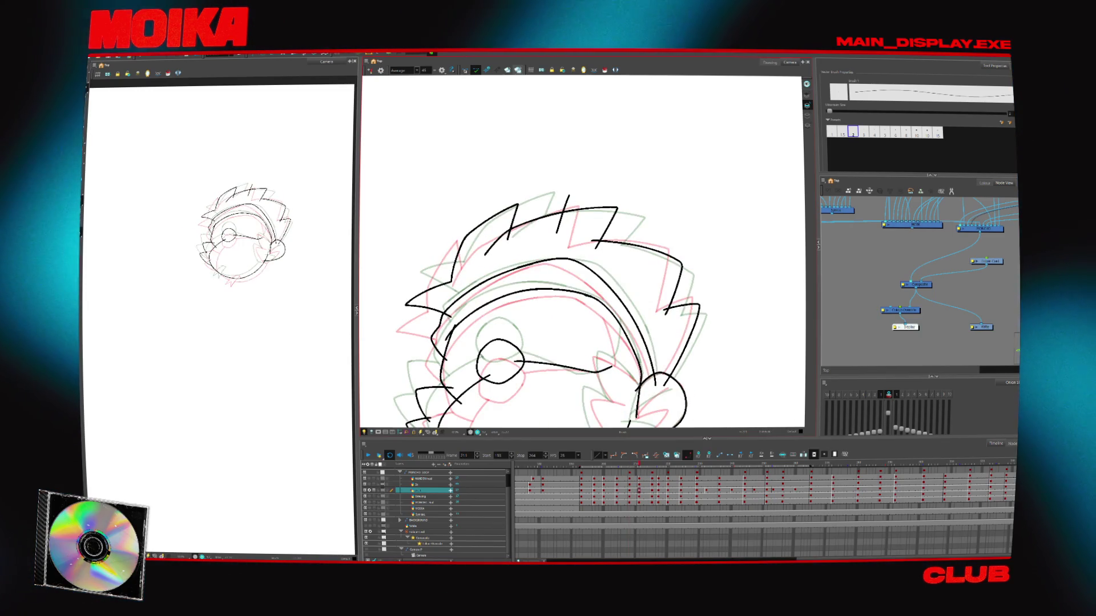
left_click_drag(582, 346, 605, 283)
key("v")
key("v")
left_click_drag(546, 329, 537, 343)
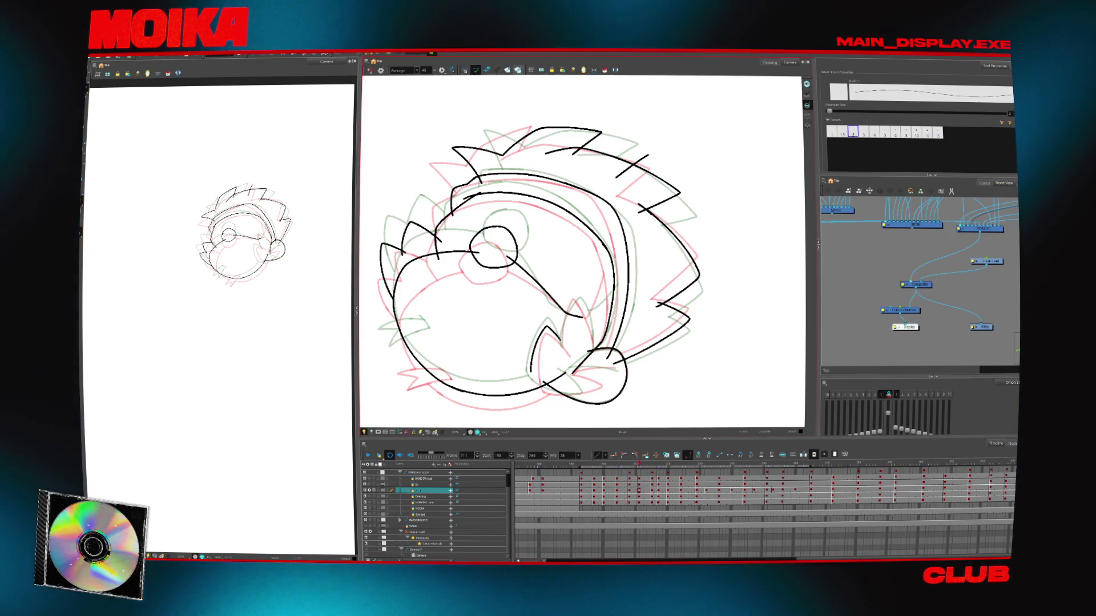
left_click(565, 349)
left_click_drag(569, 305, 563, 349)
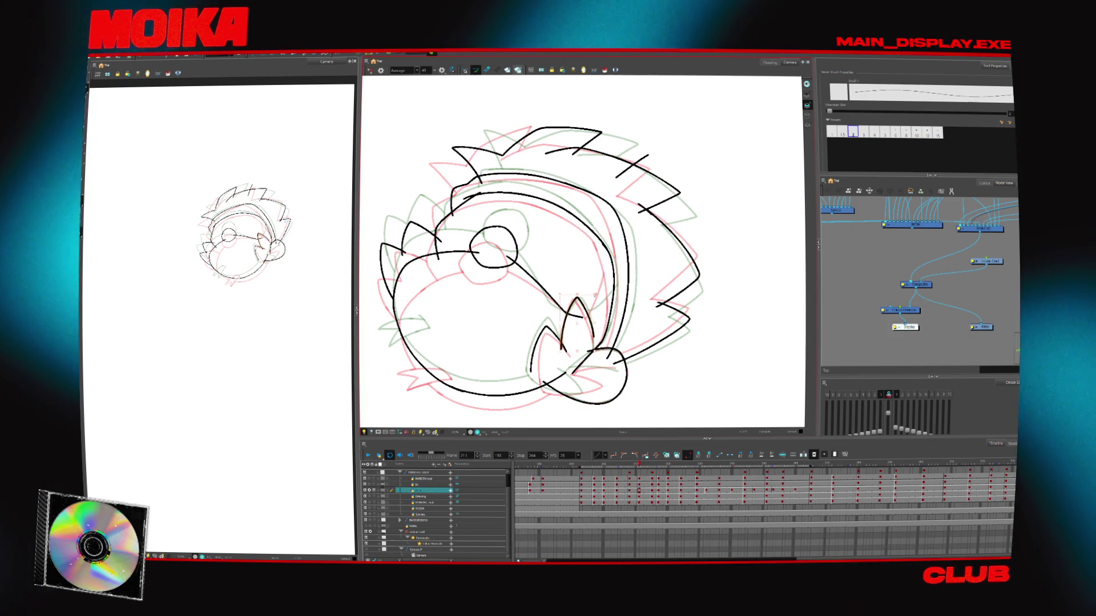
key("4")
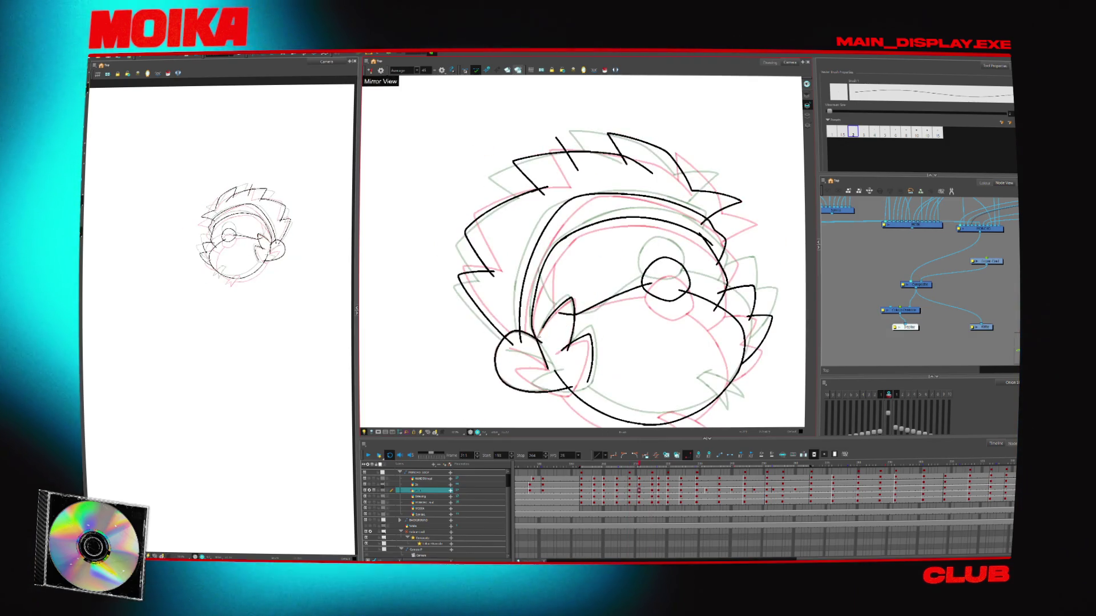
key("4")
key("c")
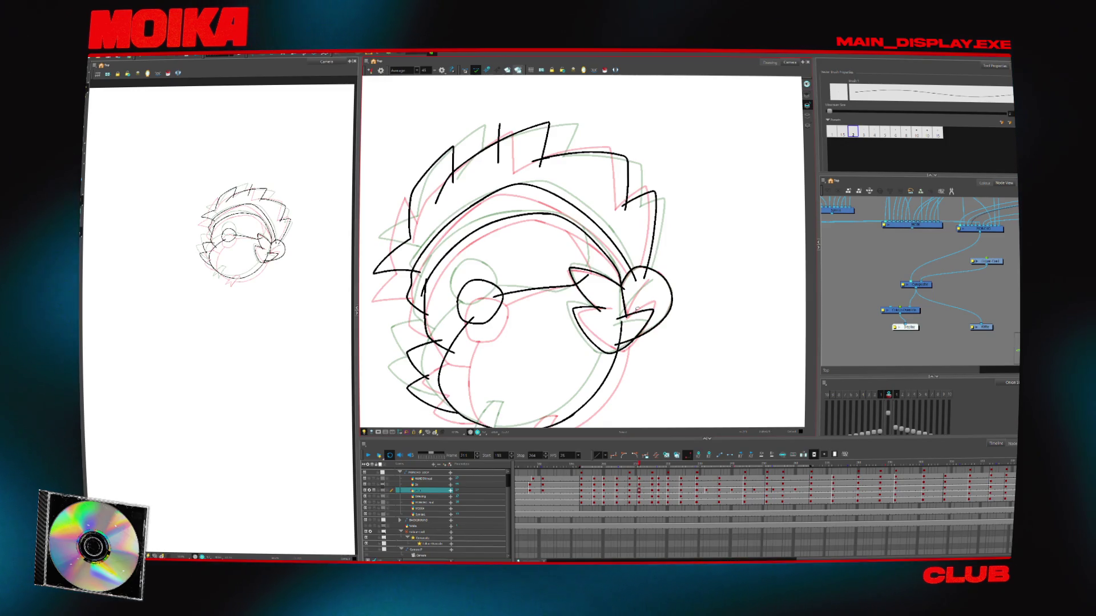
Undo the last ear stroke and erase part of the vertical hair line
key("ctrl+z")
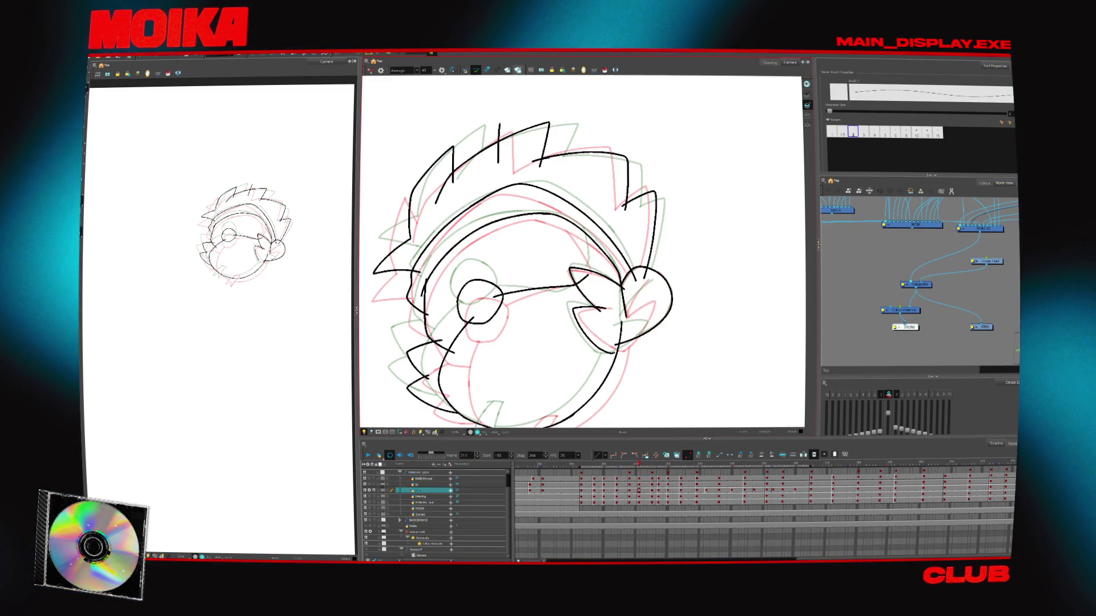
key("alt+s")
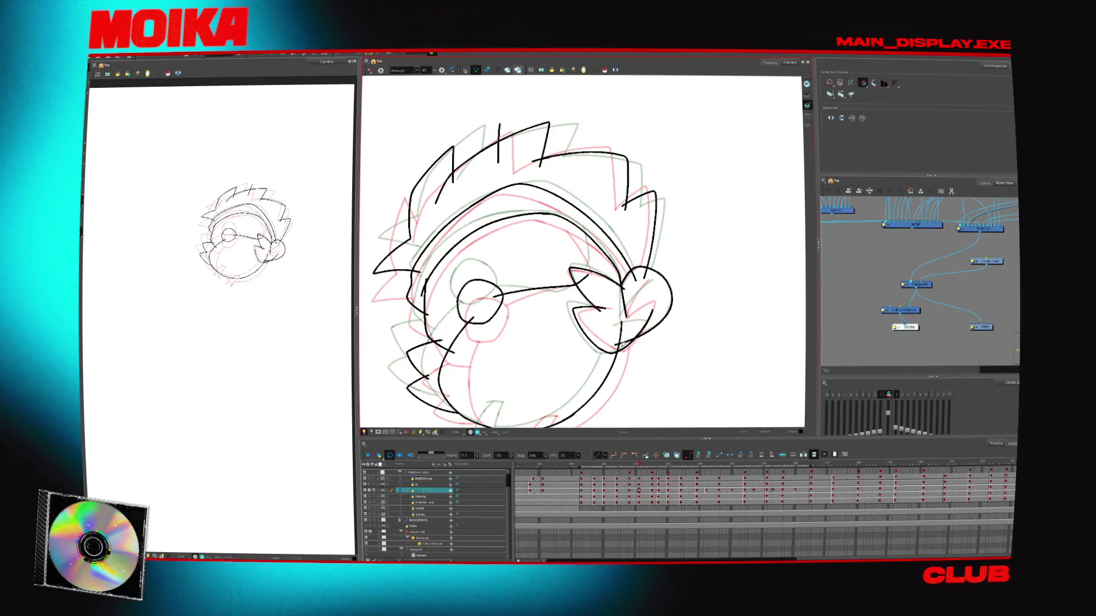
key("alt+b")
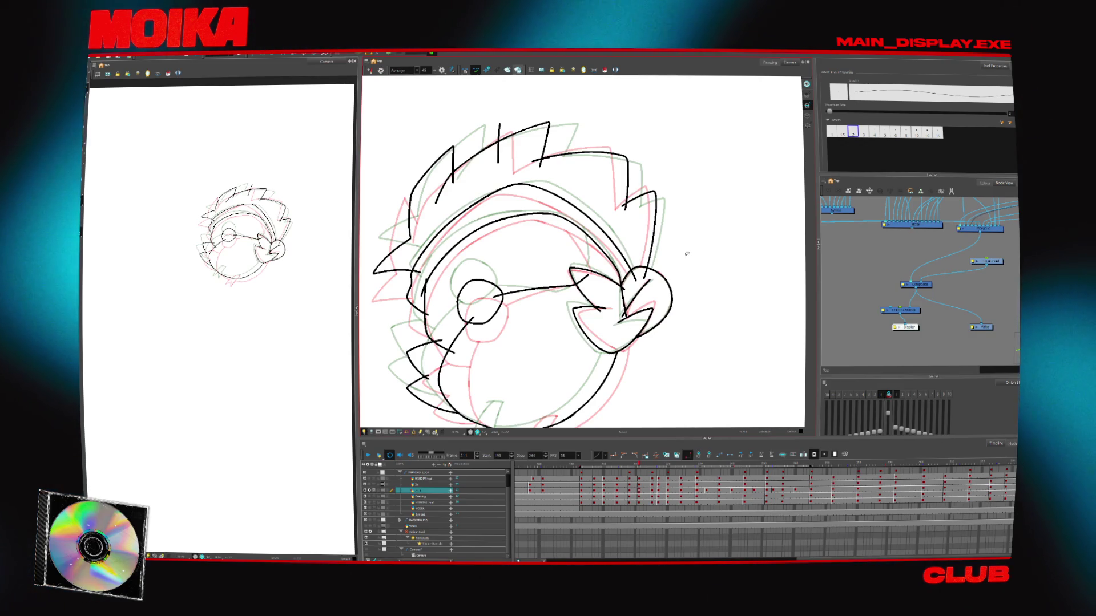
key("4")
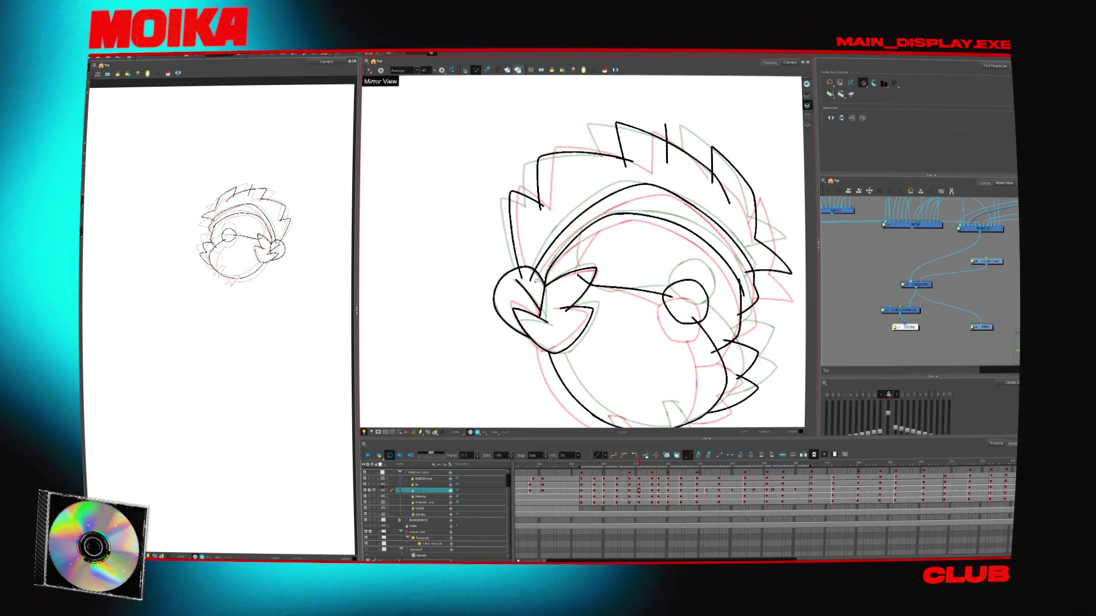
scroll(571, 257, "up", 3)
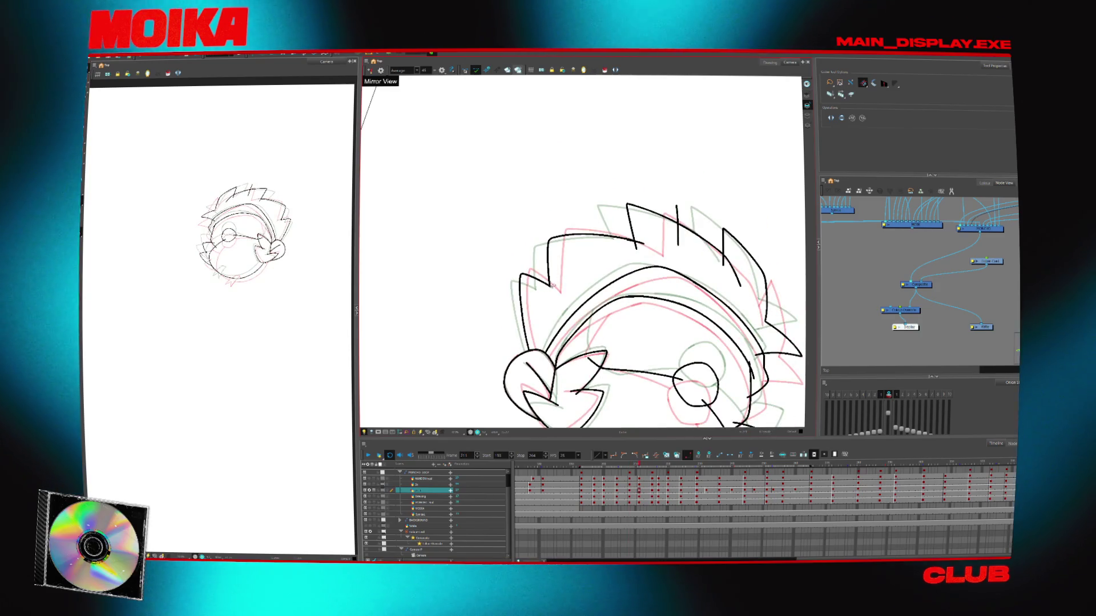
left_click_drag(634, 247, 702, 236)
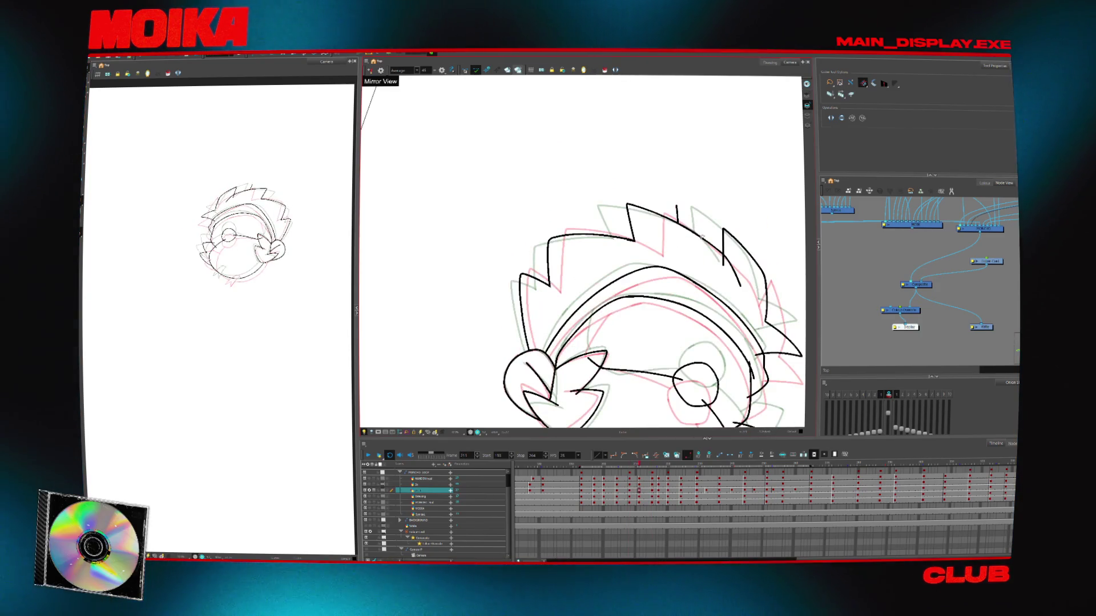
scroll(723, 260, "down", 3)
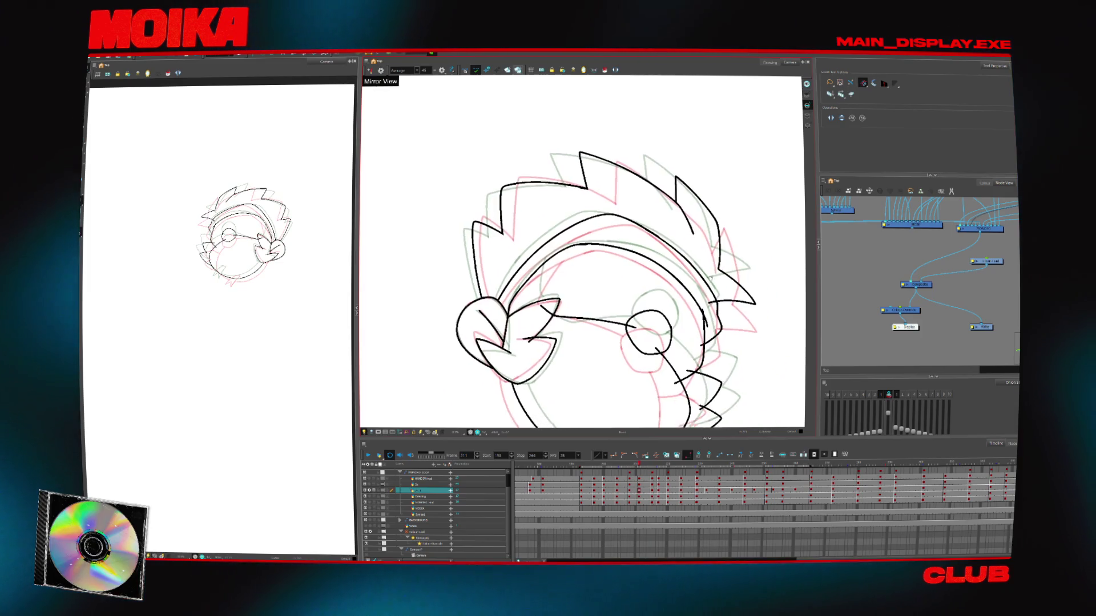
left_click_drag(701, 323, 597, 256)
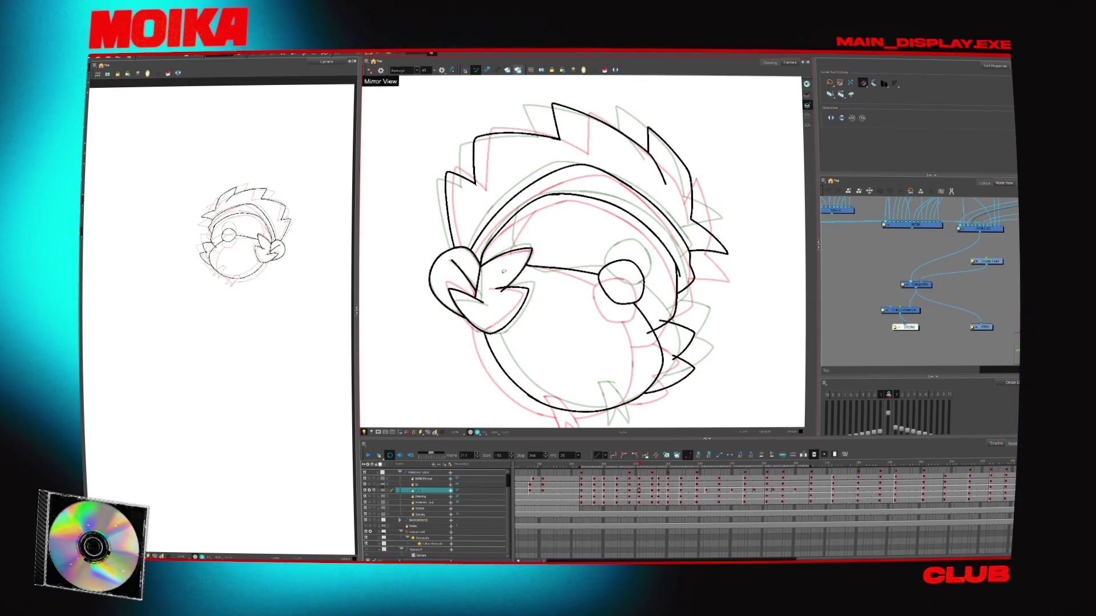
left_click_drag(520, 286, 647, 330)
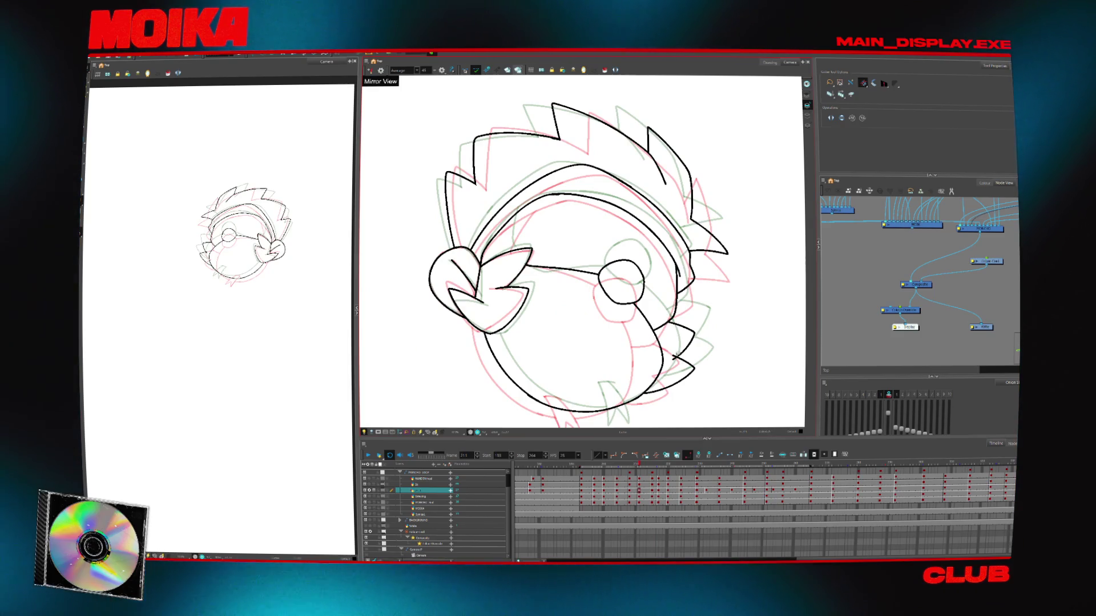
left_click_drag(678, 372, 559, 342)
key("alt+b")
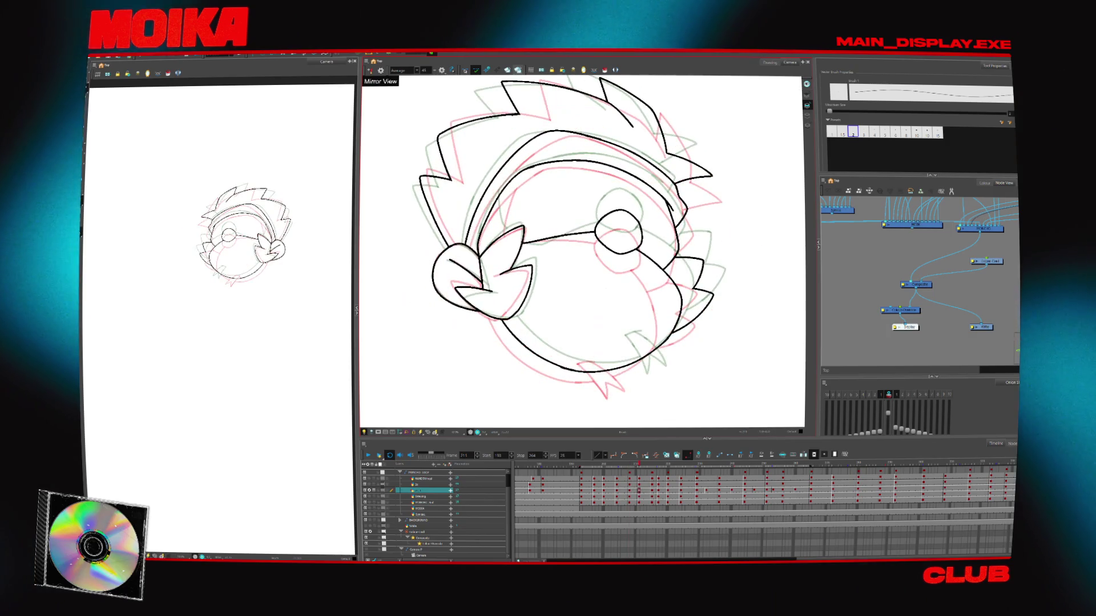
Select all strokes, rotate the whole head clockwise, then advance to frame 217
left_click(465, 70)
key("ctrl+a")
mouse_move(708, 366)
left_mouse_down()
mouse_move(621, 327)
mouse_move(571, 320)
left_mouse_up()
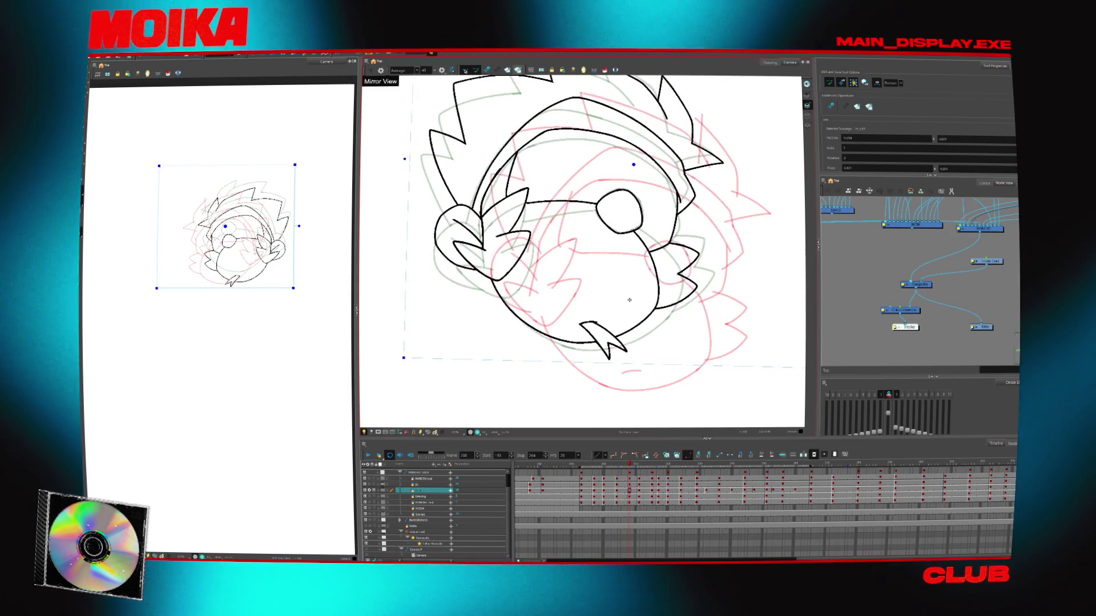
key("alt+b")
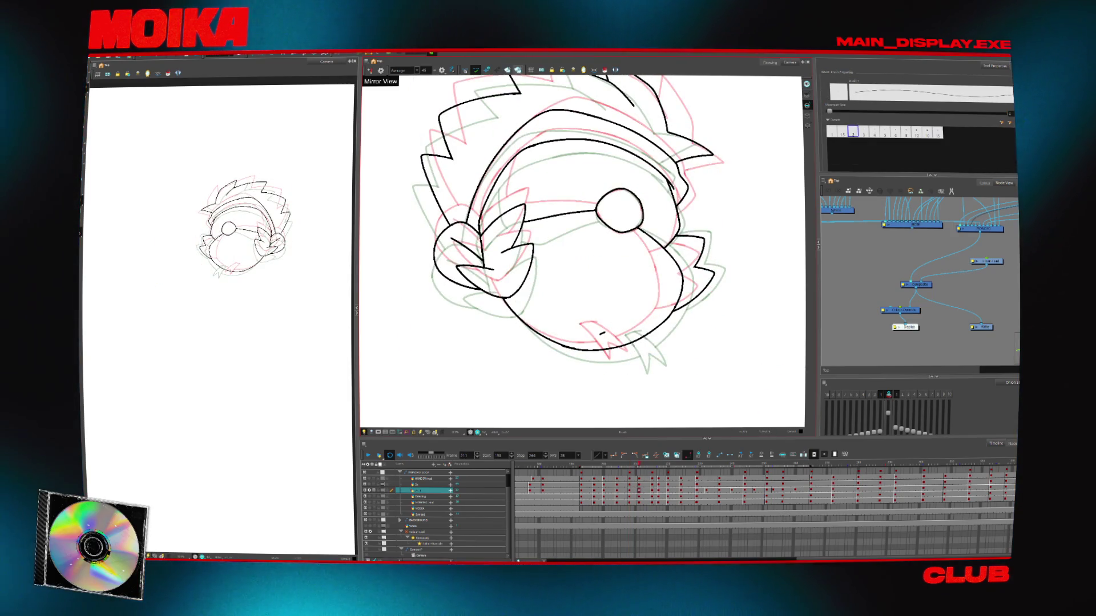
key("period")
key("period")
key("period")
key("period")
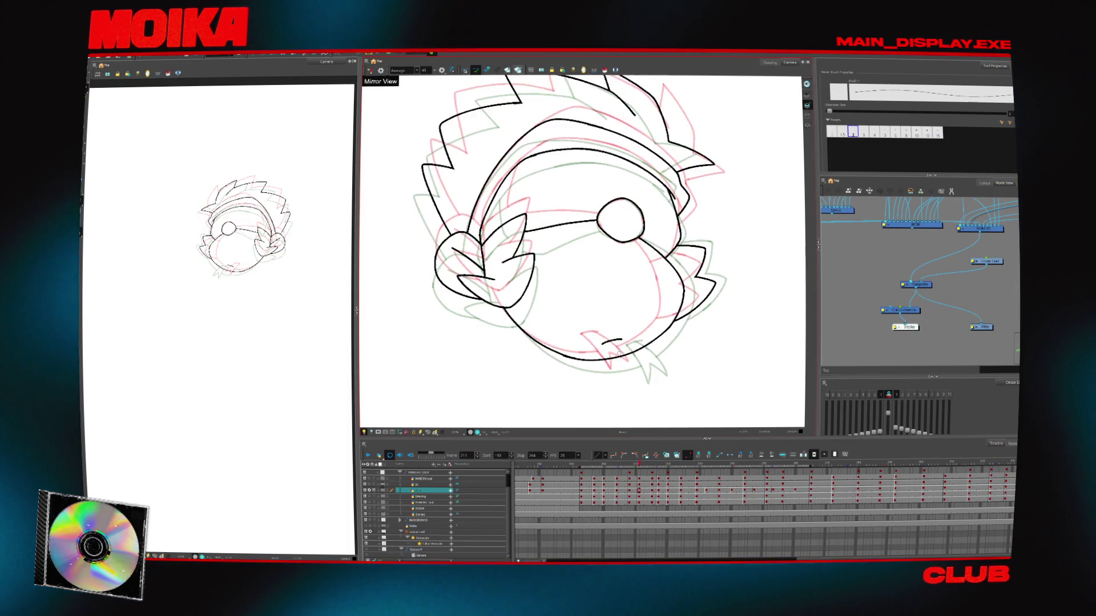
key("period")
key("period")
scroll(536, 178, "down", 3)
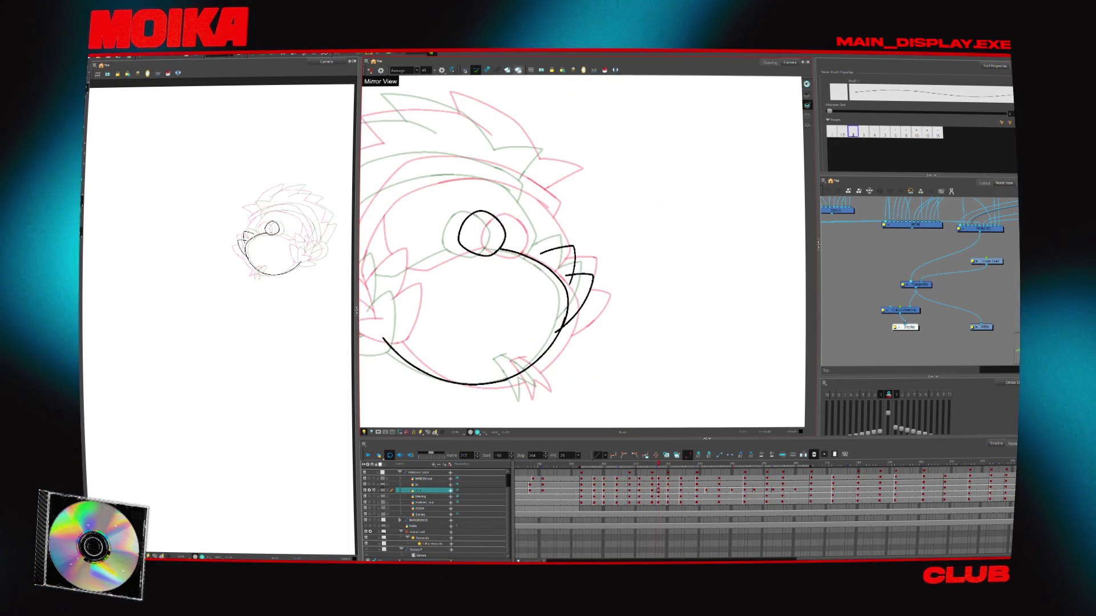
Zoom in on the head and move the whole frame 217 drawing about 30 px left
scroll(535, 177, "down", 3)
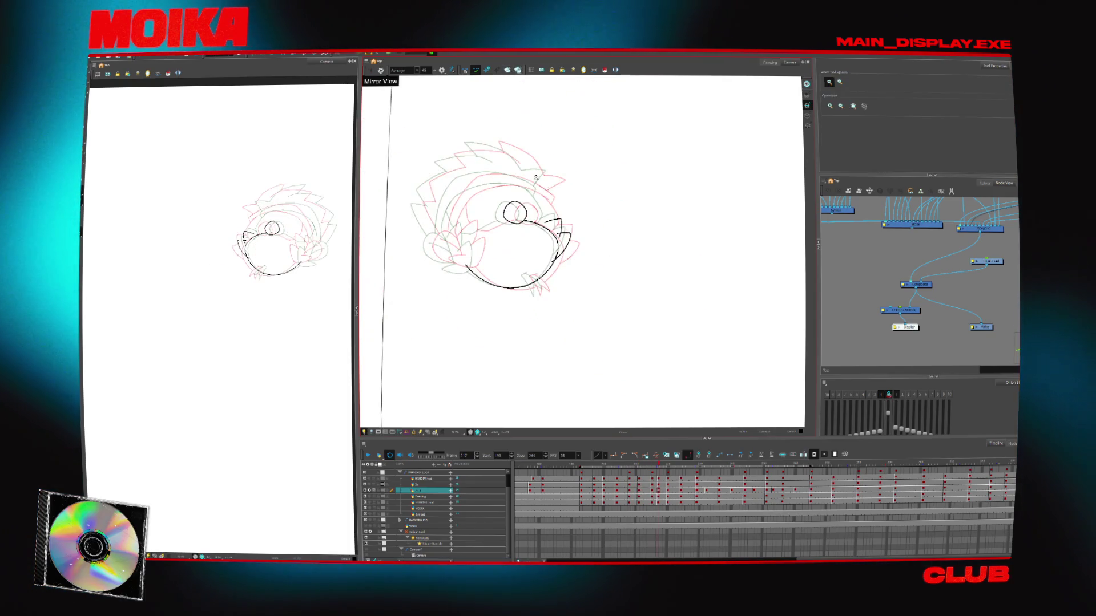
left_click(490, 166)
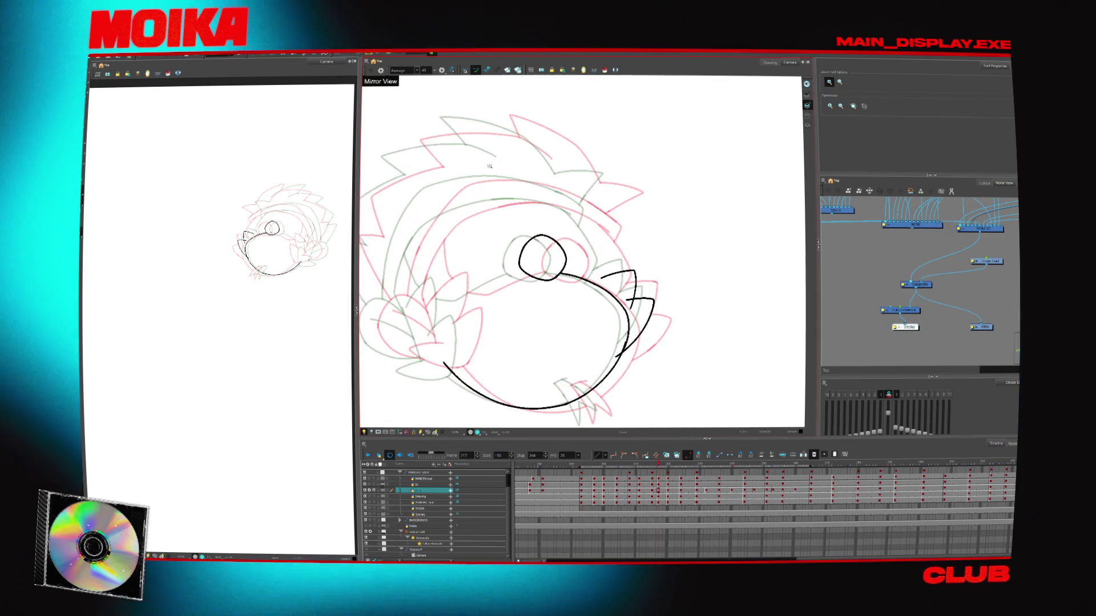
key("alt+s")
key("ctrl+a")
left_click_drag(597, 352, 580, 352)
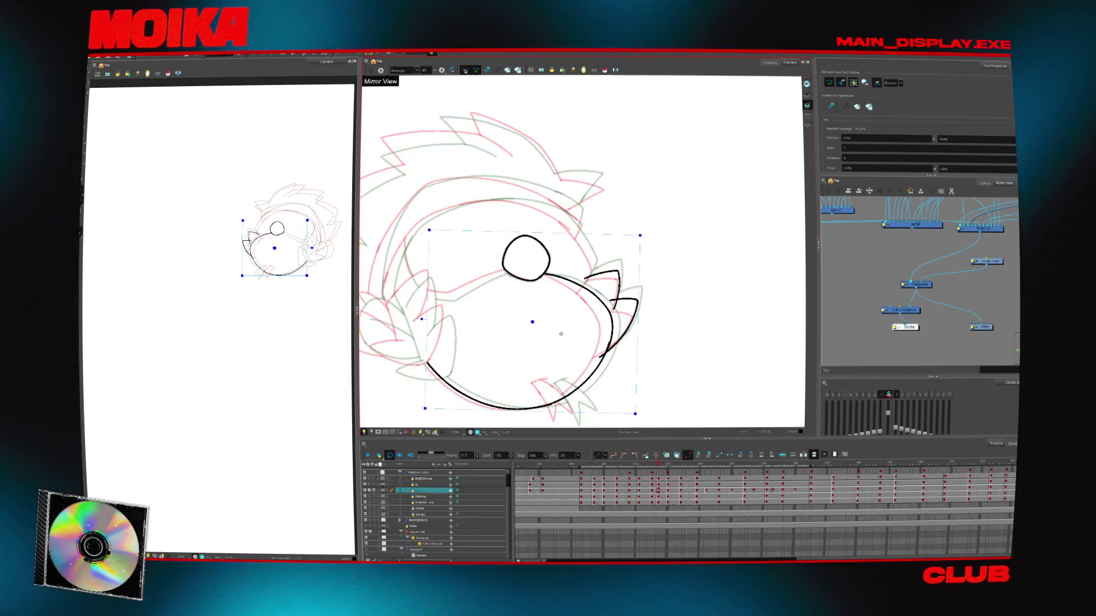
key("alt+b")
Draw the back-of-head curve and extend the head outline upward
left_click_drag(442, 331, 479, 253)
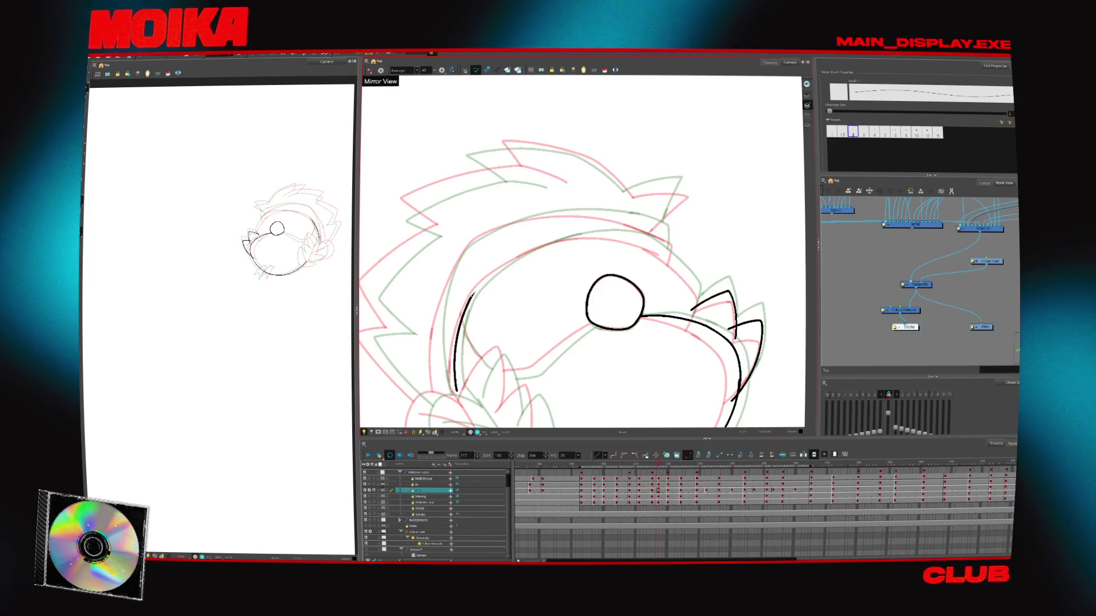
mouse_move(503, 262)
left_mouse_down()
mouse_move(611, 232)
mouse_move(565, 189)
left_mouse_up()
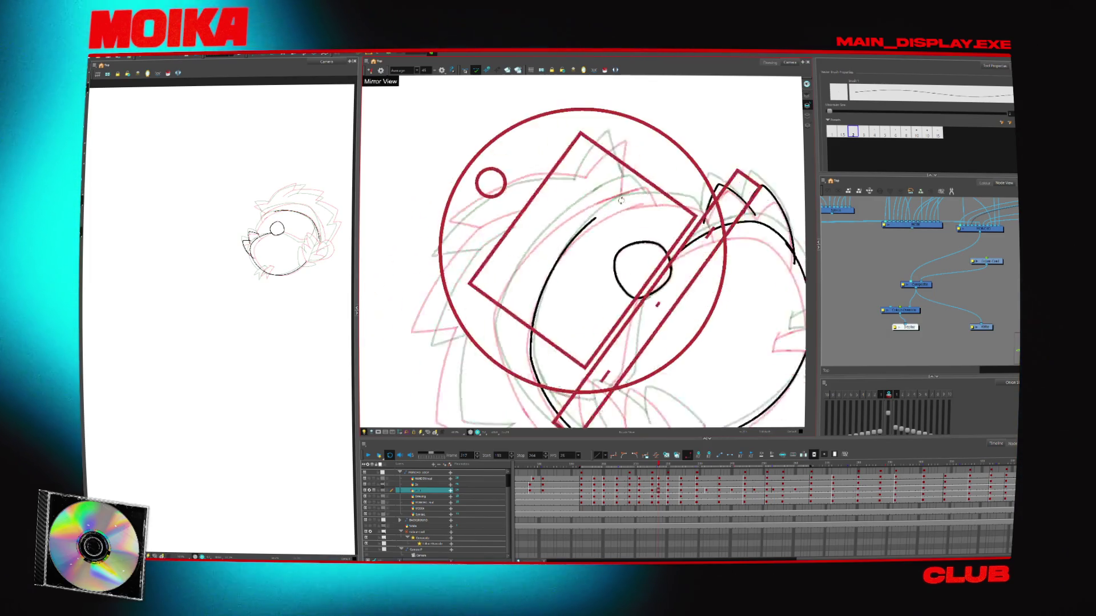
key("alt+b")
left_click_drag(556, 293, 548, 317)
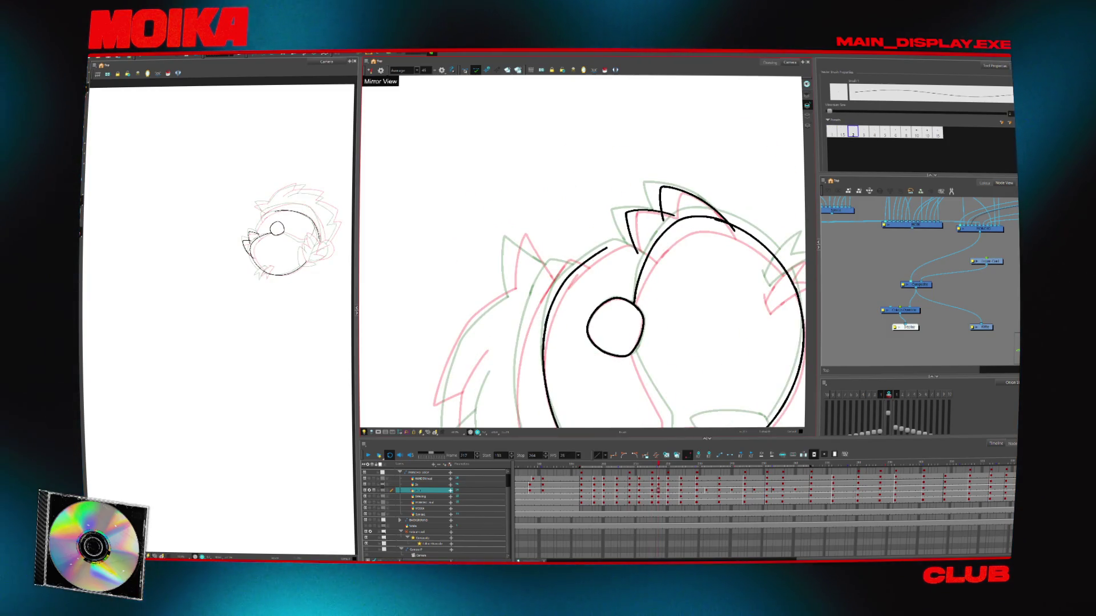
mouse_move(659, 262)
left_mouse_down()
mouse_move(672, 345)
mouse_move(598, 321)
left_mouse_up()
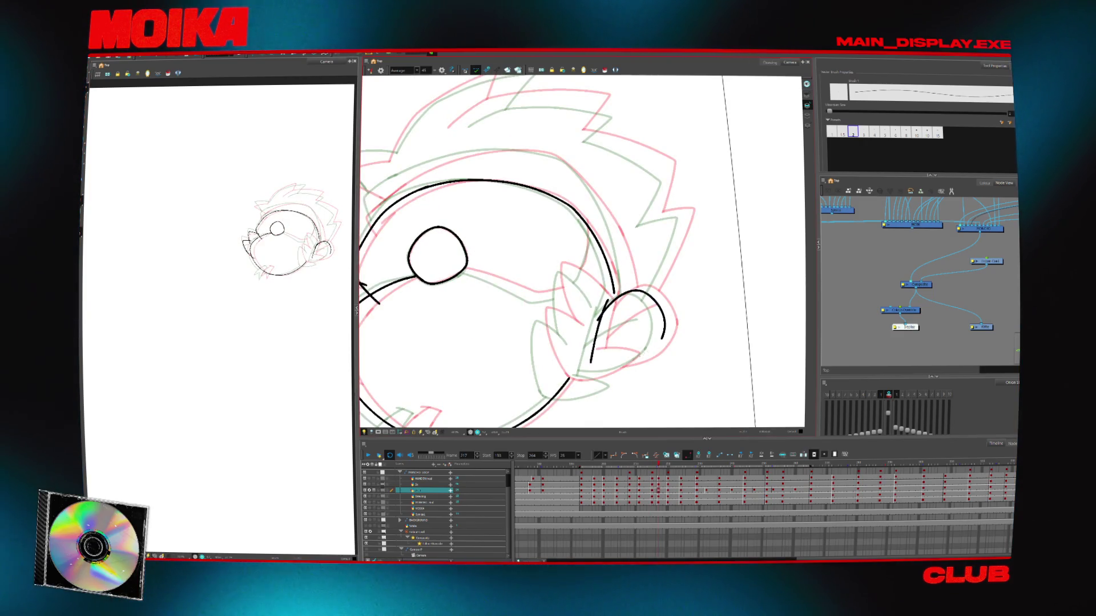
Add a chin stroke and redraw the lower ear outline down to the chin, checking against frame 215
left_click_drag(582, 371, 604, 373)
key("ctrl+z")
left_click_drag(663, 334, 621, 370)
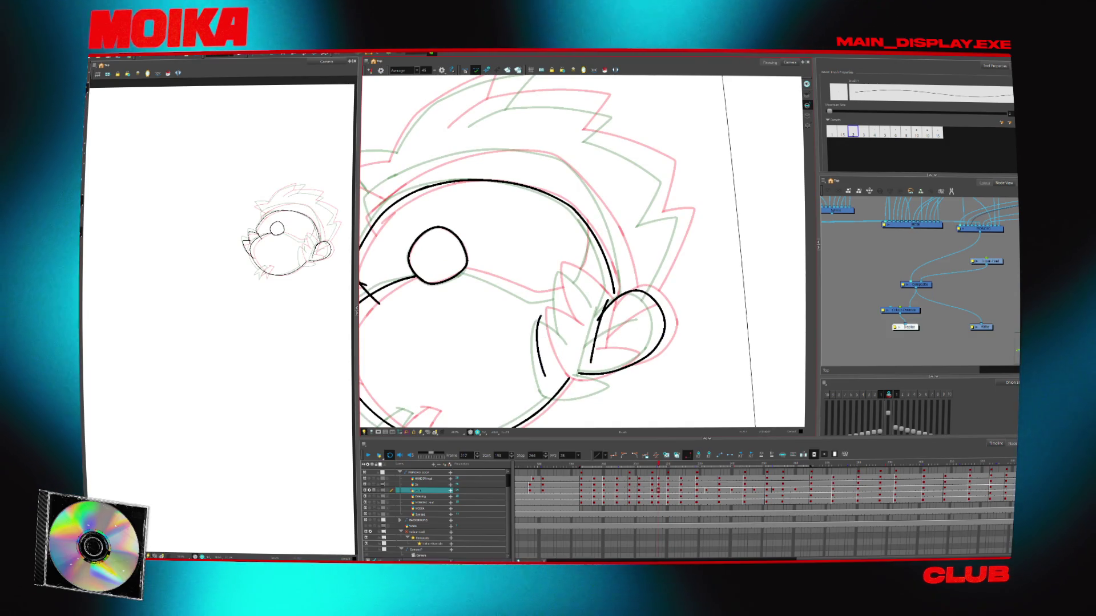
key("comma")
key("comma")
key("period")
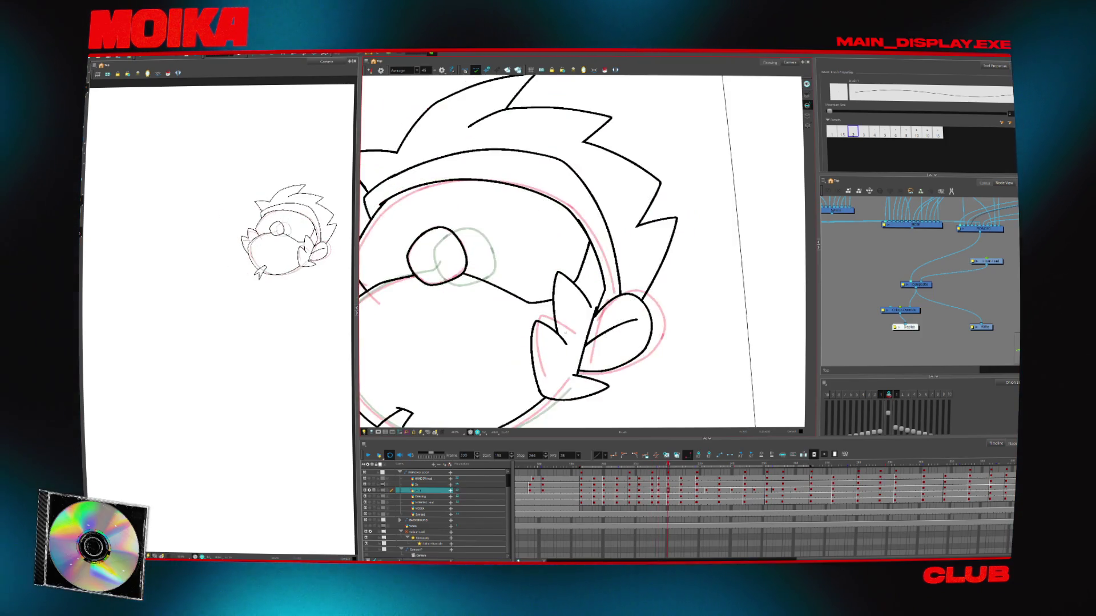
On frame 217, draw a short ear stroke, the head outline and a curved hair stroke
key("period")
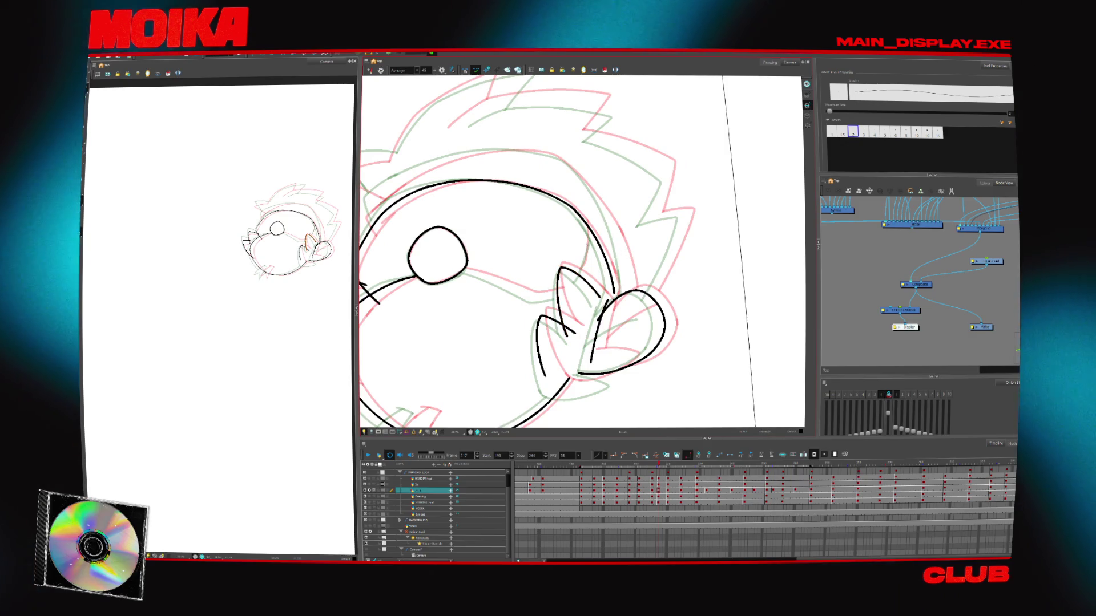
left_click_drag(584, 259, 573, 278)
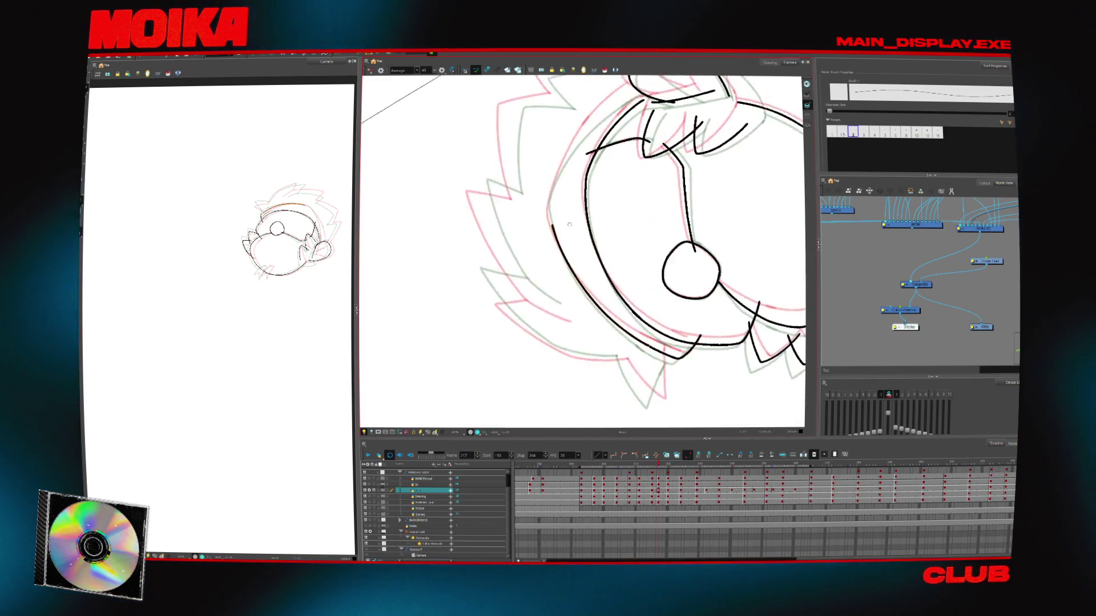
left_click_drag(534, 319, 577, 223)
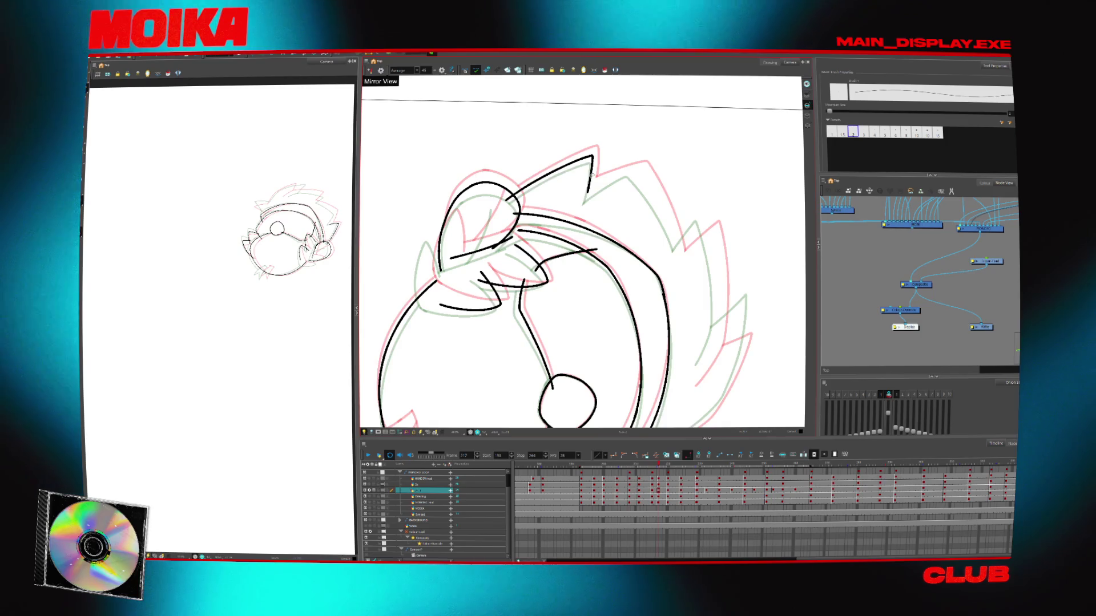
left_click_drag(508, 200, 588, 159)
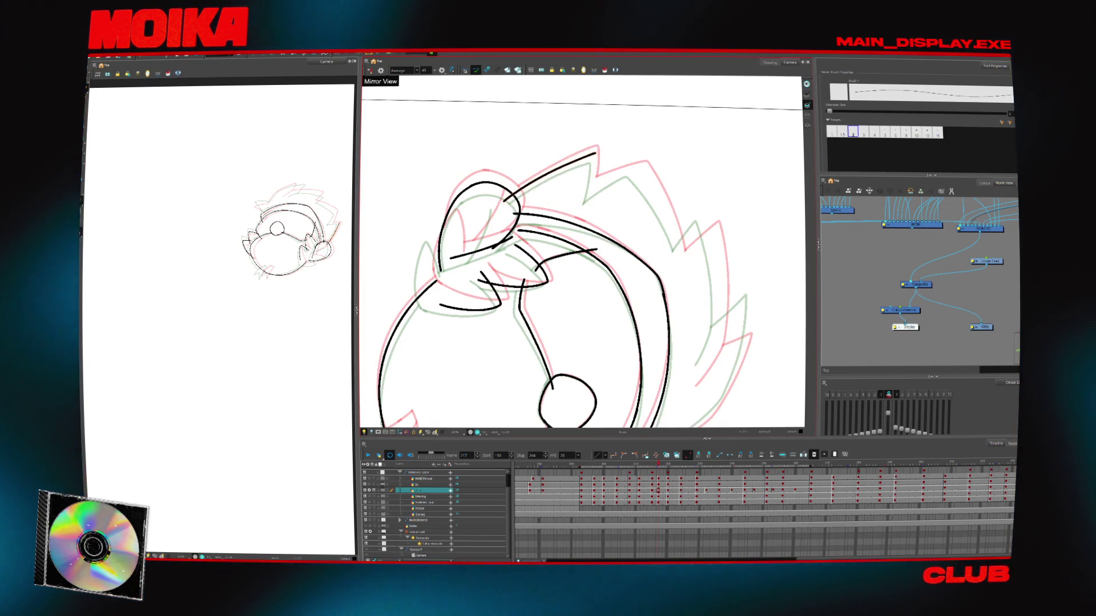
Pan, rotate and mirror the view, then extend the short hair spike stroke
left_click_drag(582, 251, 539, 337)
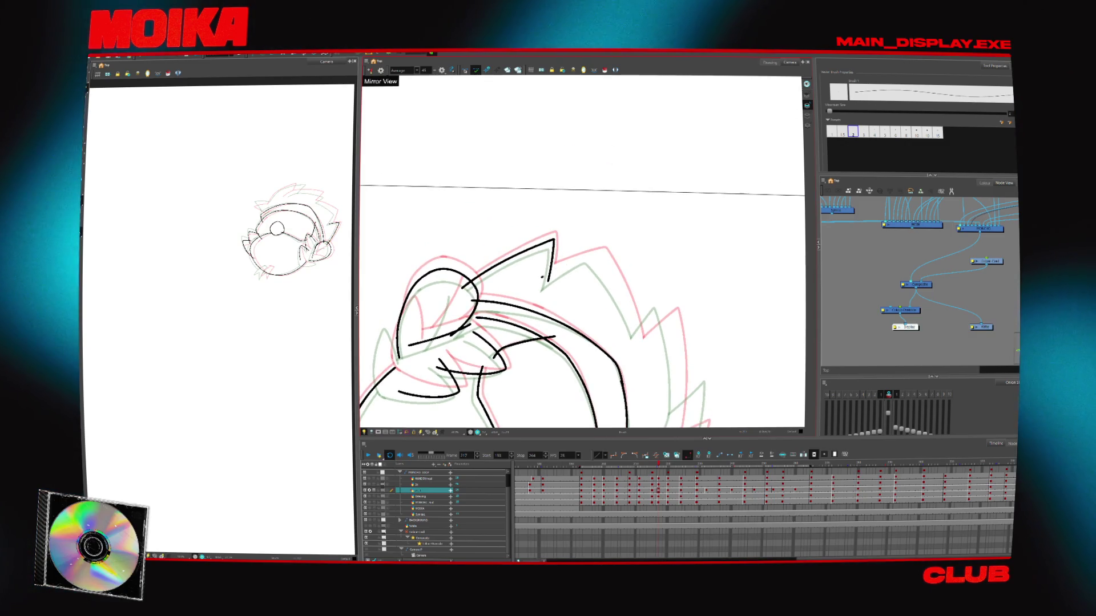
mouse_move(628, 297)
left_mouse_down()
mouse_move(592, 266)
mouse_move(576, 271)
left_mouse_up()
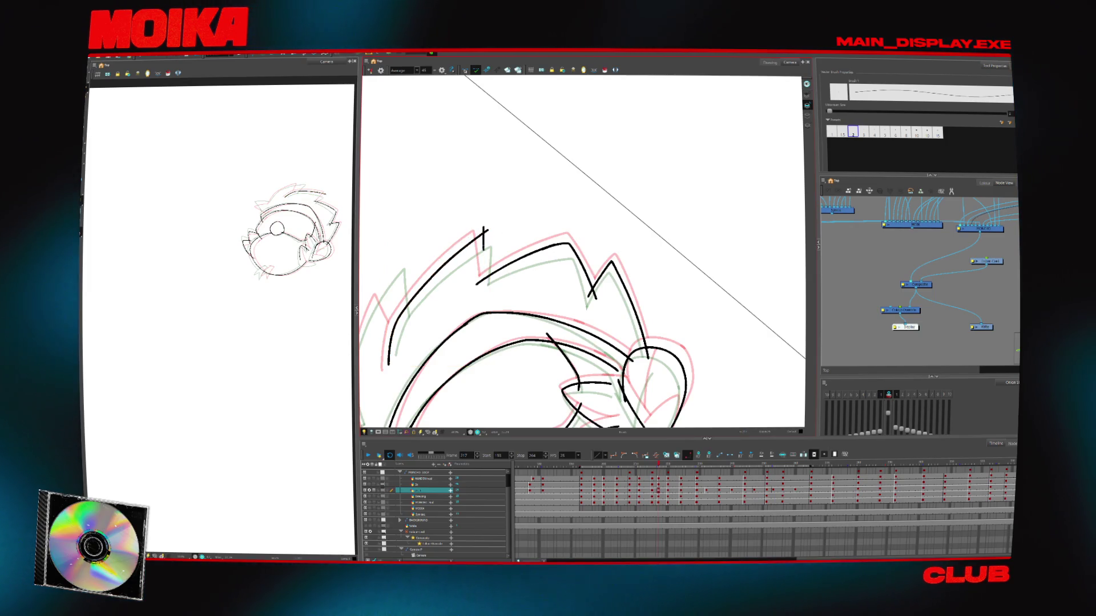
left_click_drag(577, 274, 577, 292)
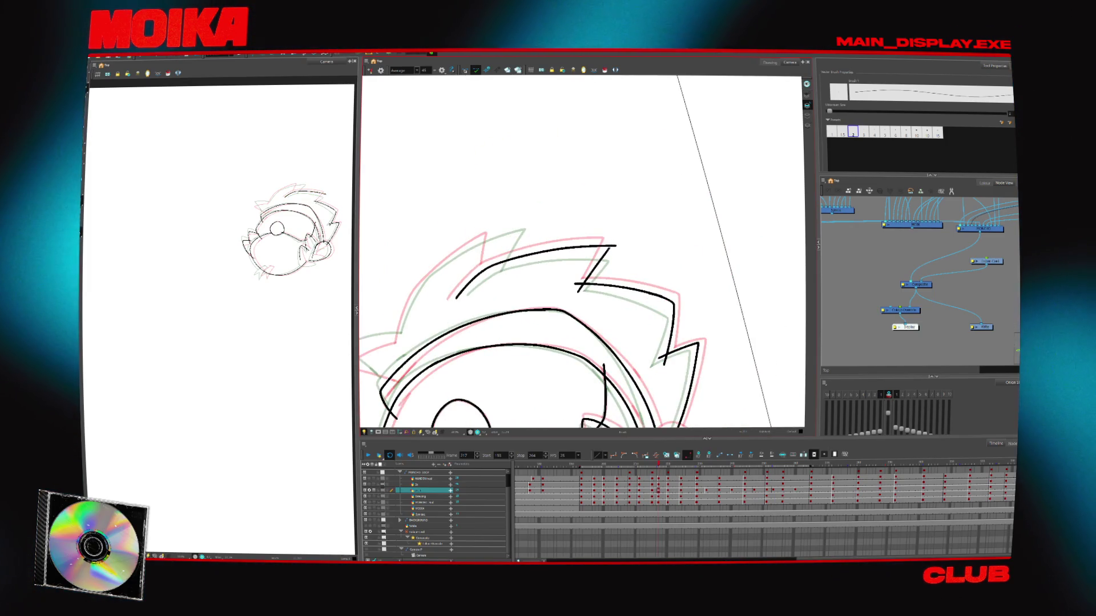
mouse_move(420, 316)
left_mouse_down()
mouse_move(458, 339)
mouse_move(551, 250)
left_mouse_up()
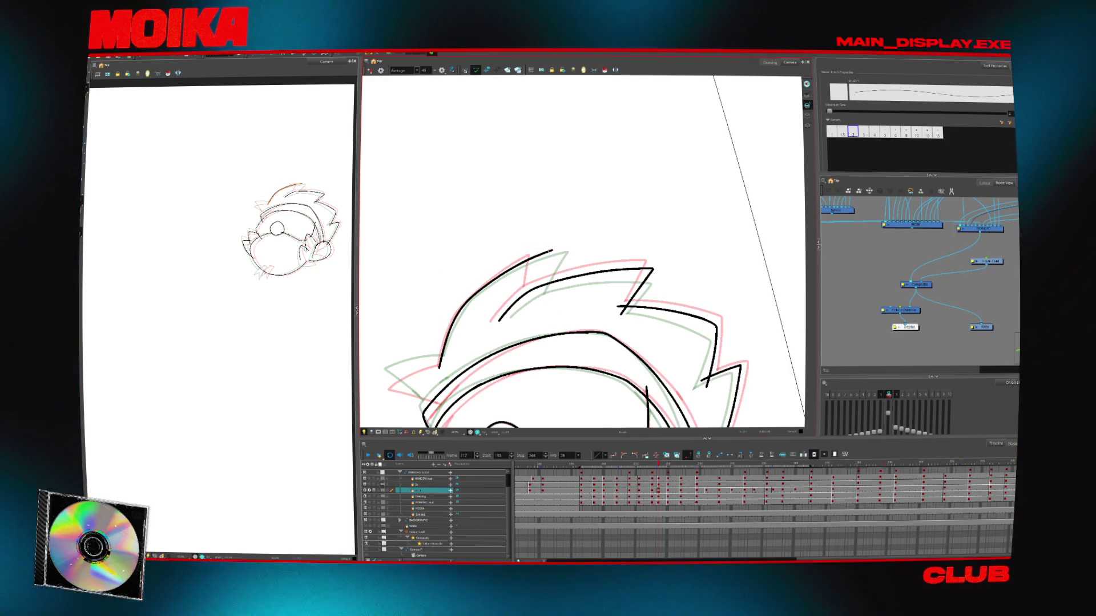
left_click(369, 71)
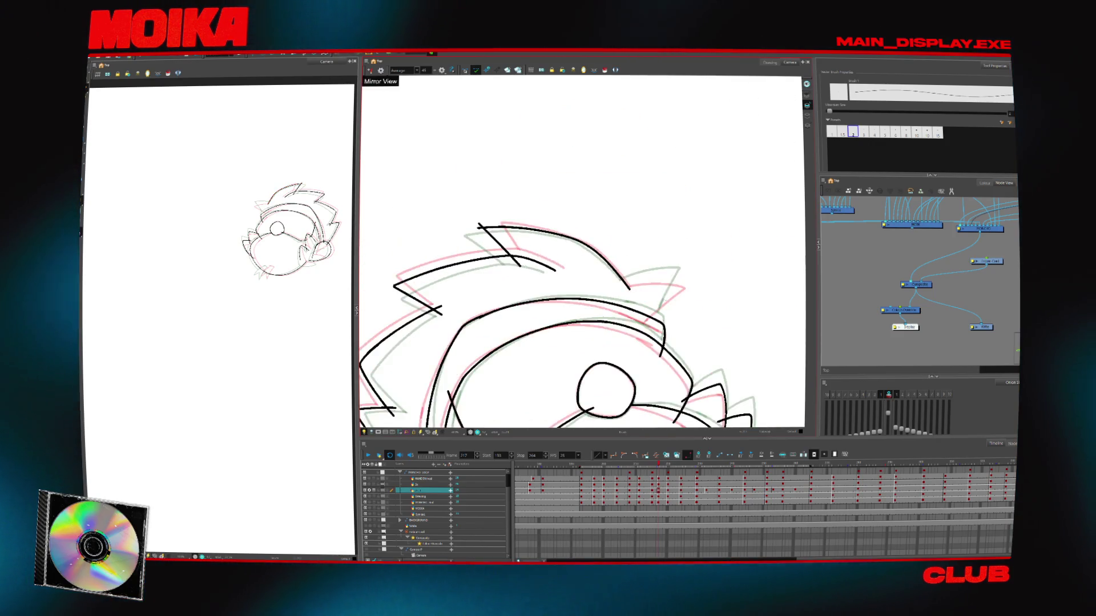
mouse_move(663, 298)
left_mouse_down()
mouse_move(676, 283)
mouse_move(650, 323)
mouse_move(666, 336)
left_mouse_up()
scroll(637, 316, "down", 5)
scroll(645, 325, "down", 2)
scroll(668, 341, "down", 2)
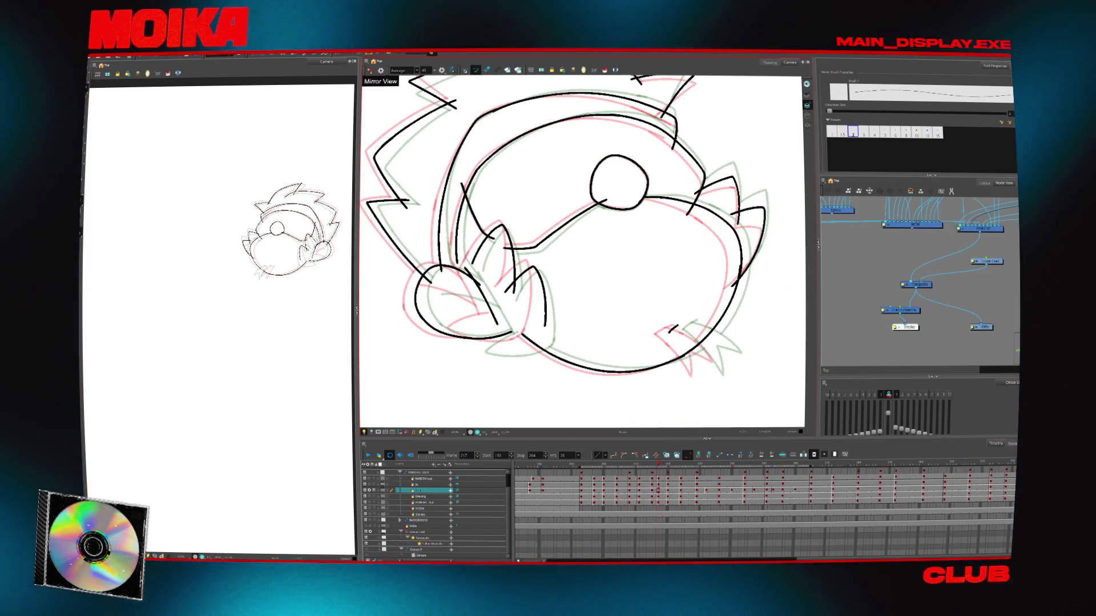
Flip the mirror on and off, then draw a curve at the body's lower-left
key("4")
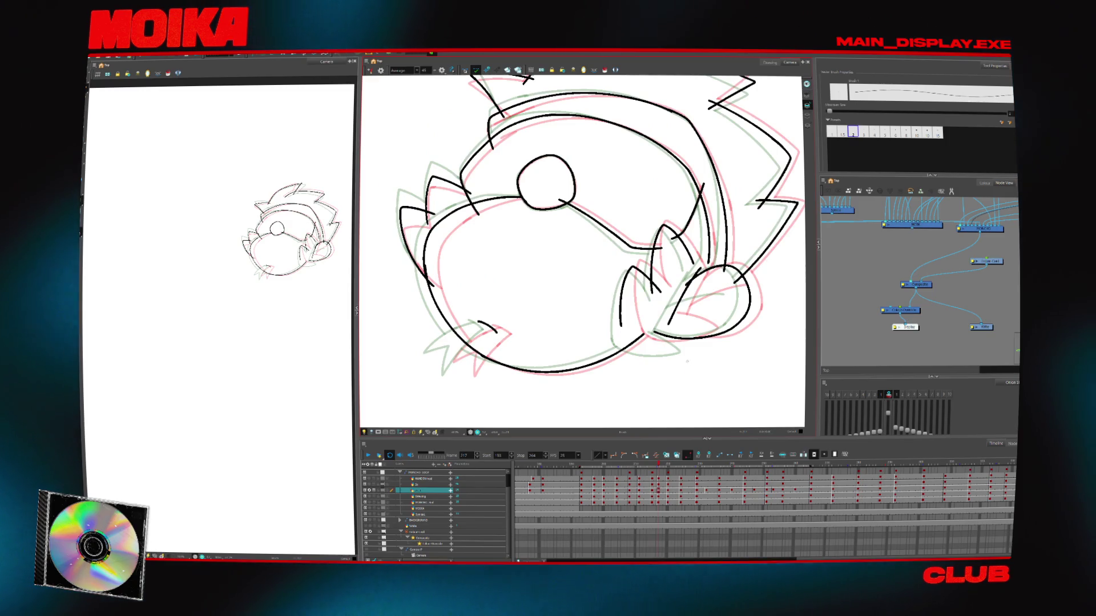
key("4")
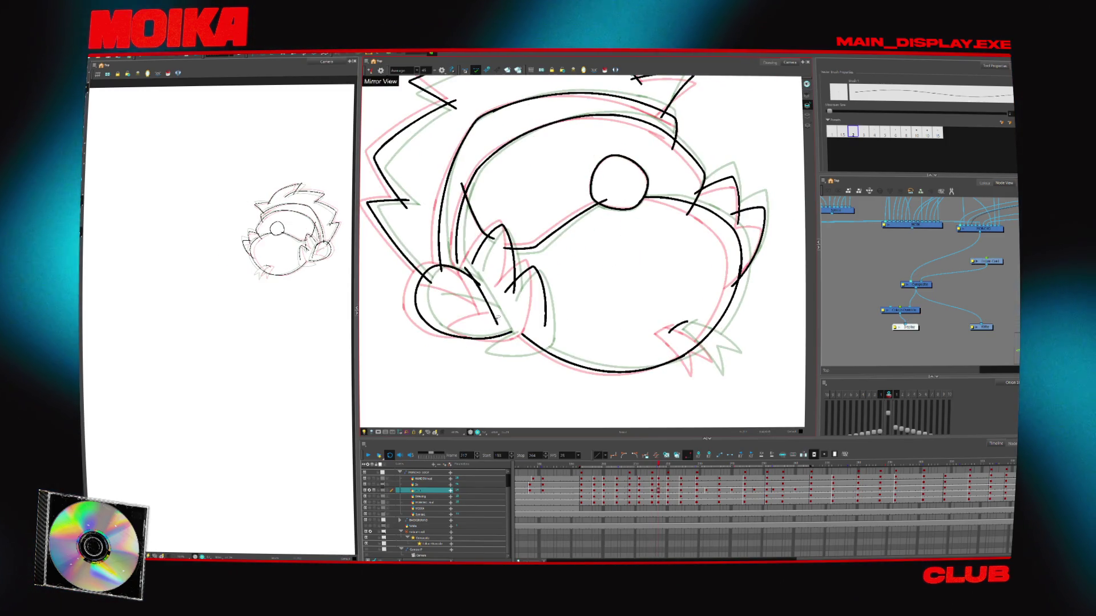
left_click_drag(502, 320, 461, 340)
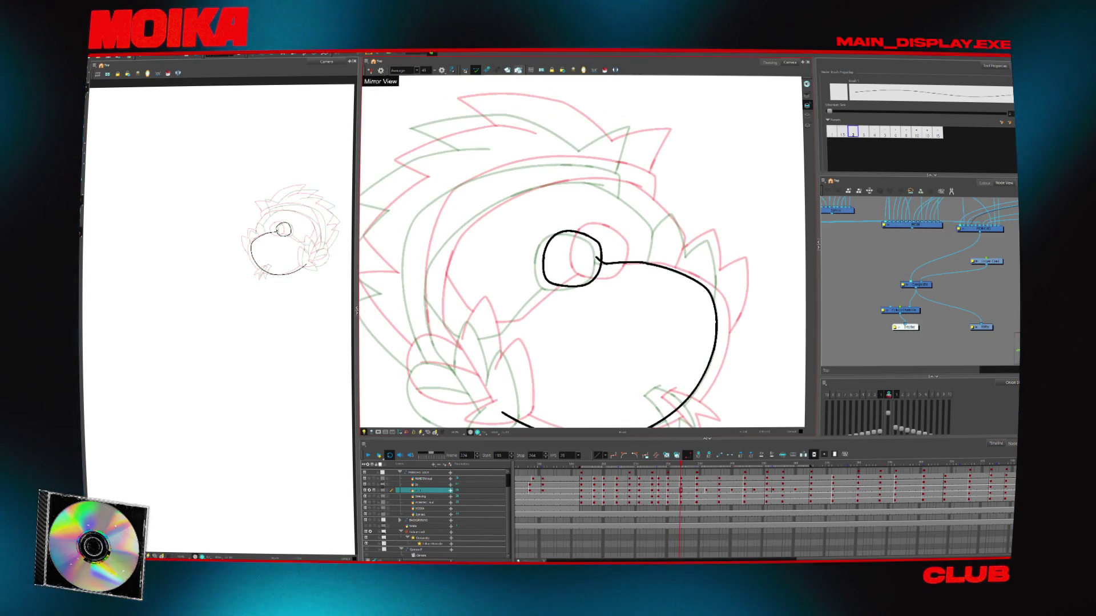
Zoom out and compare frames 220 and 224 back and forth, stopping on 220
left_click(509, 71)
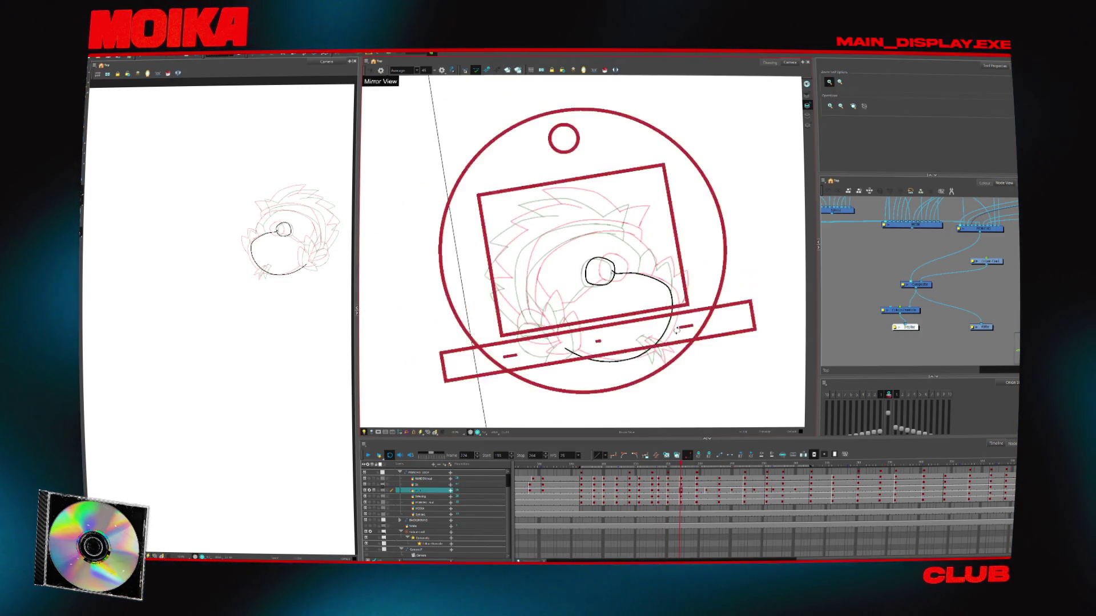
key("g")
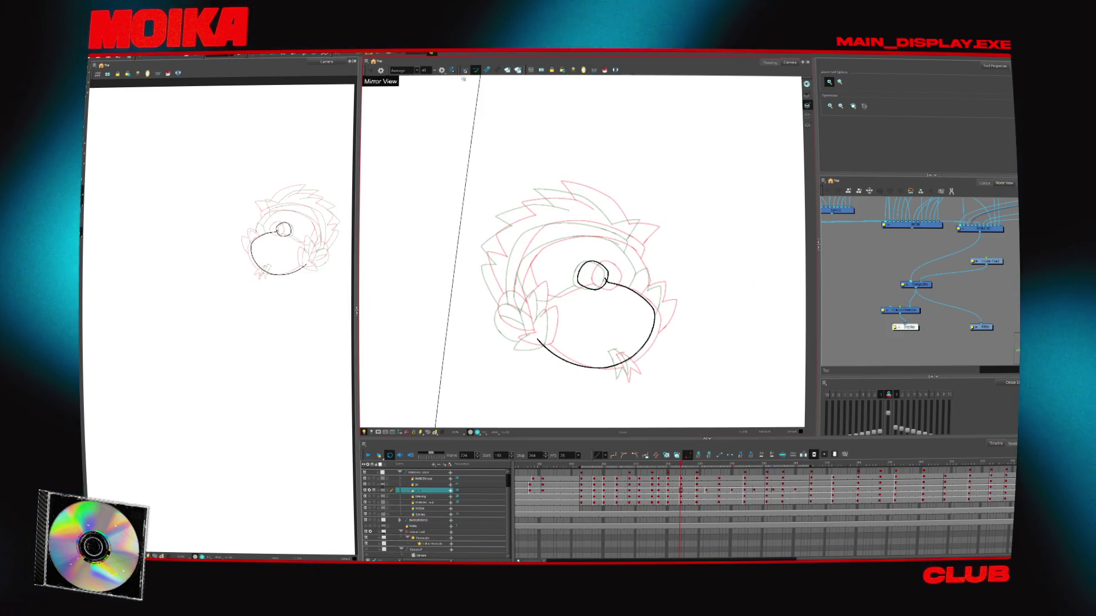
key("f")
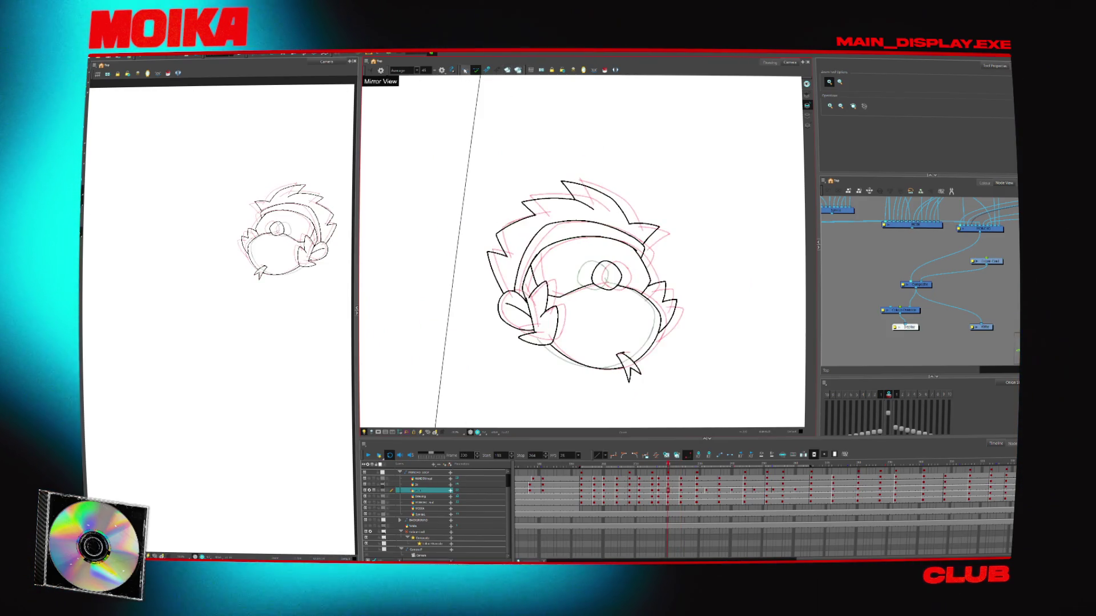
key("alt+s")
key("ctrl+a")
key("g")
key("f")
key("g")
key("f")
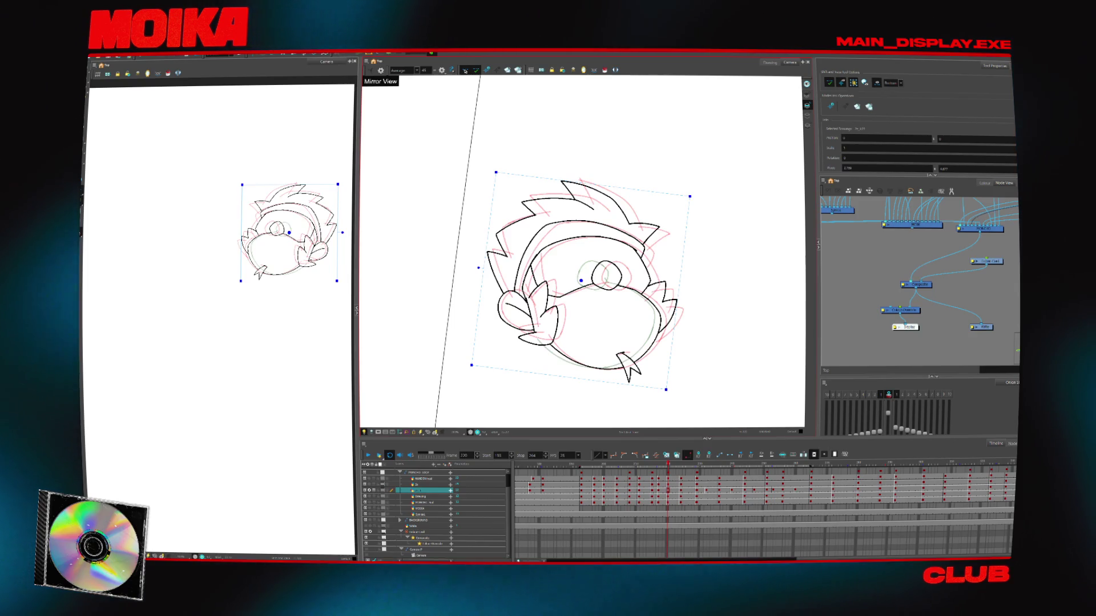
key("super")
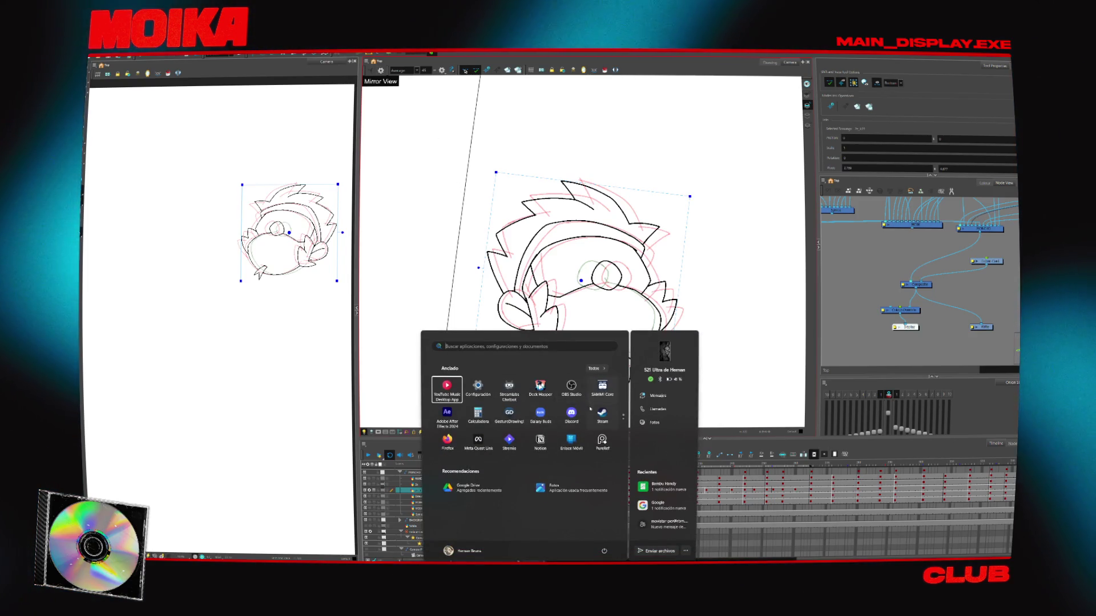
type("stremio")
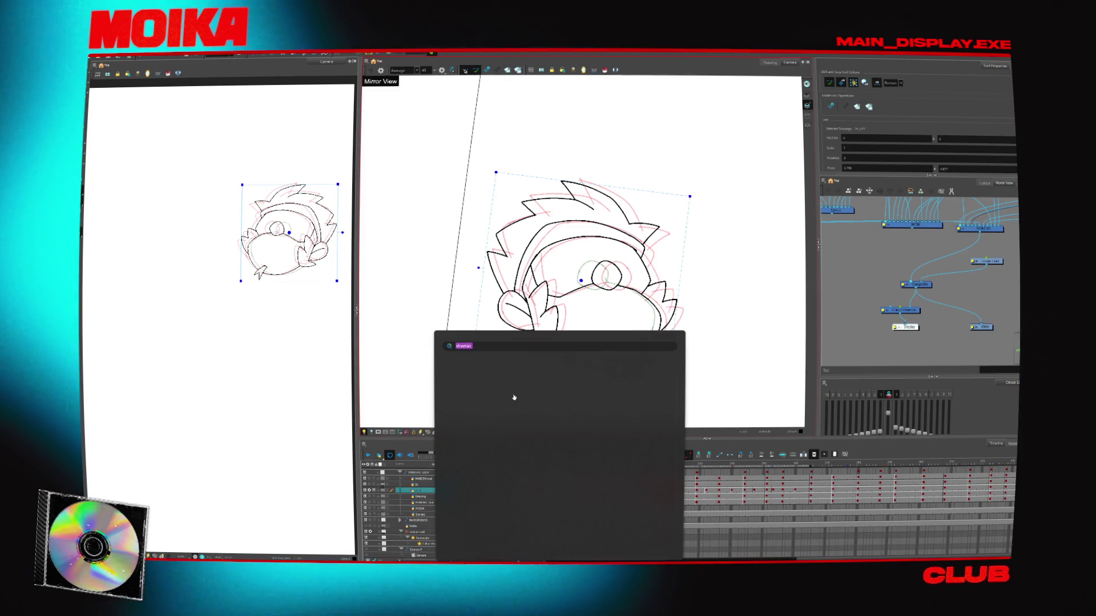
type("chatterino")
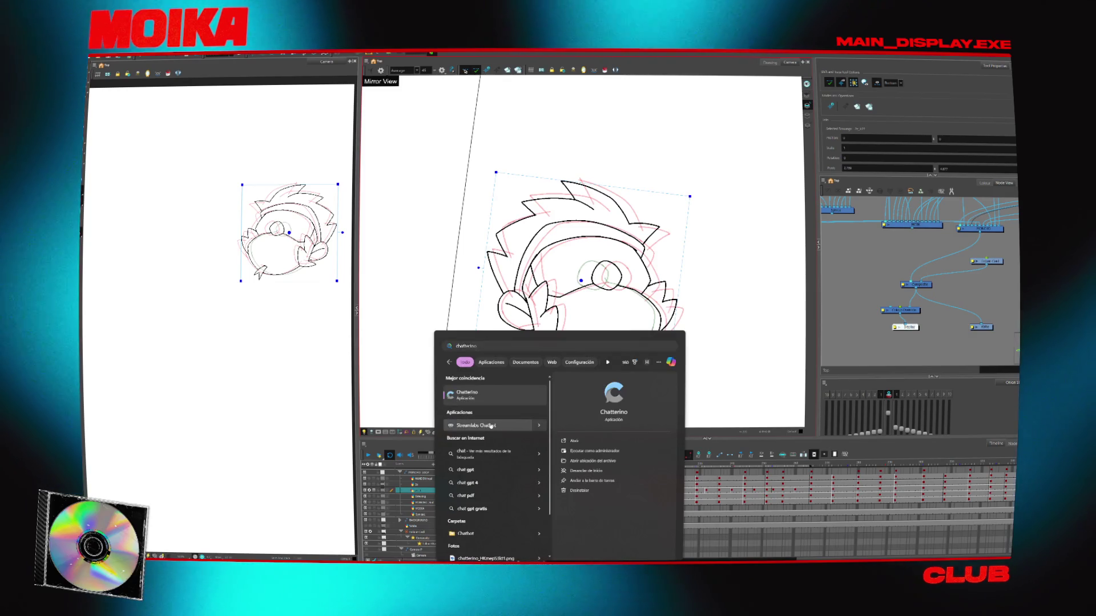
key("Return")
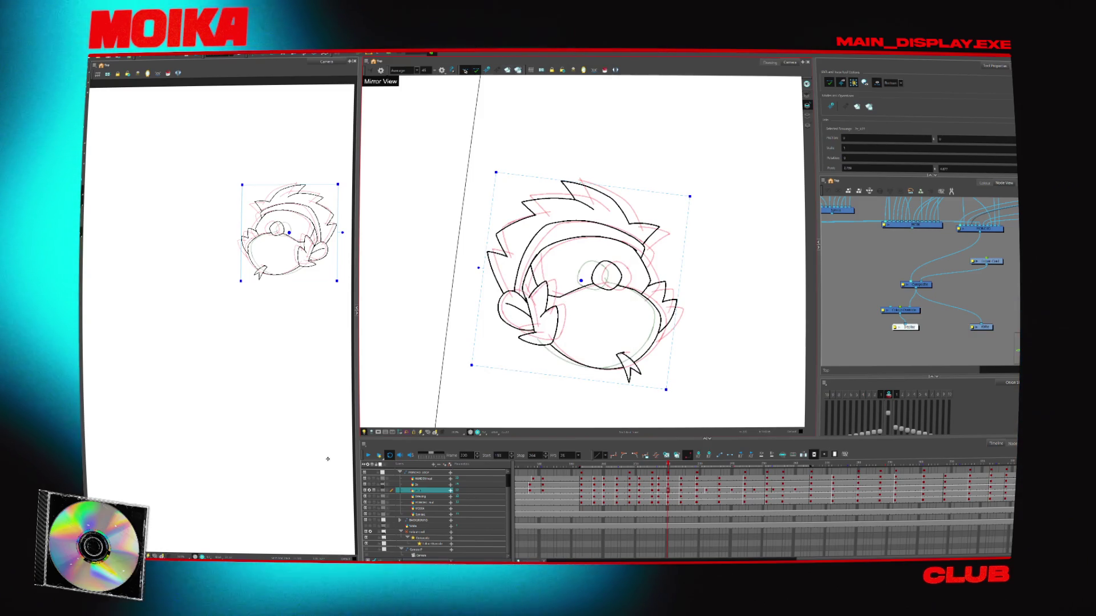
key("Return")
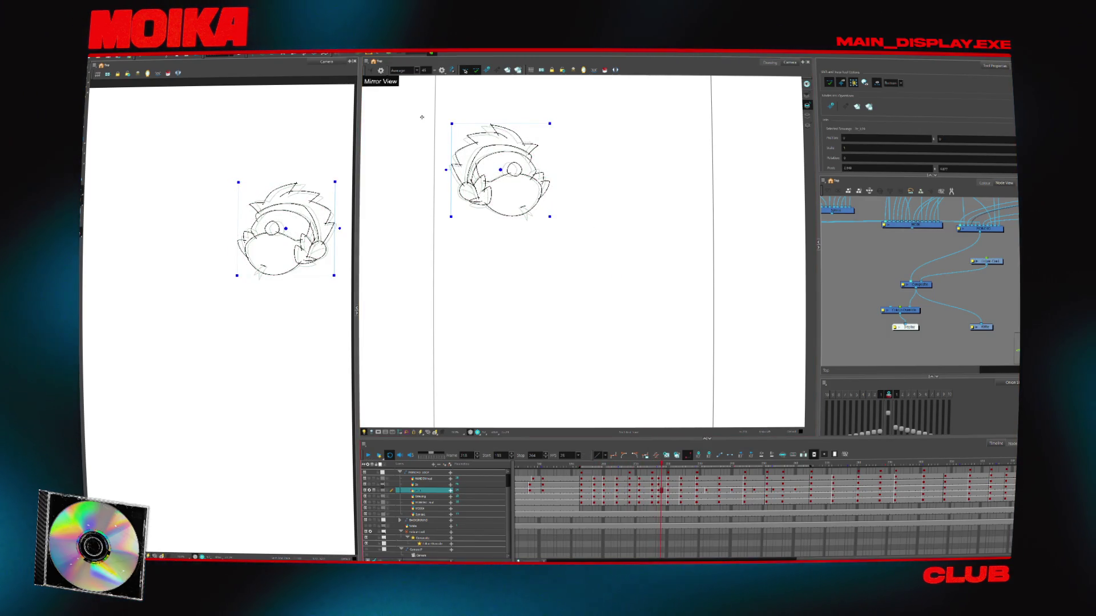
Play the tumbling animation, stop it, then compare frames 220 and 224, ending on 224
left_click(93, 67)
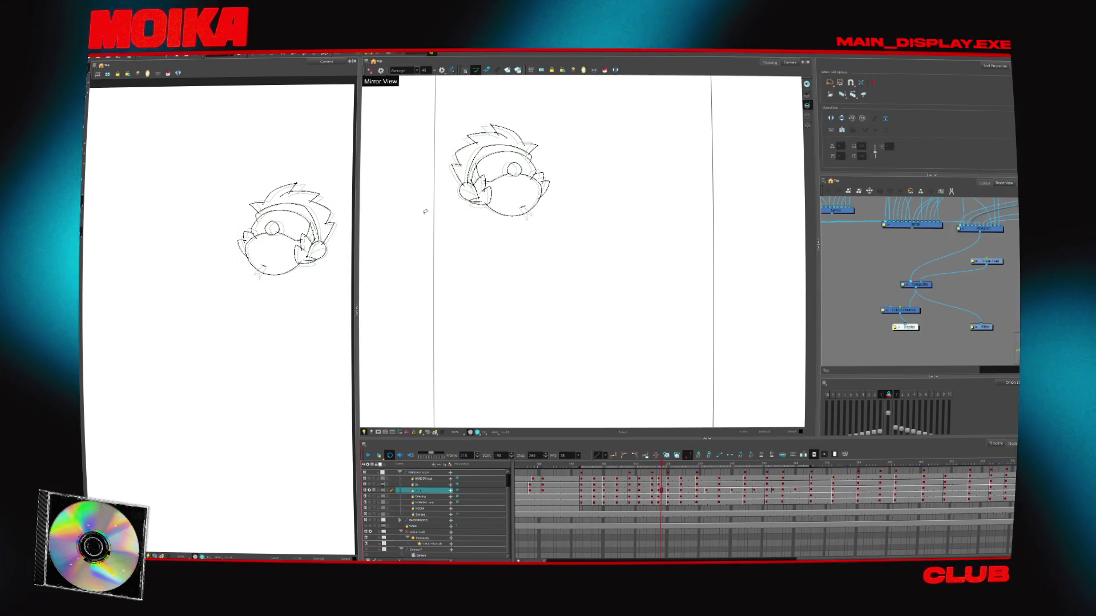
key("Return")
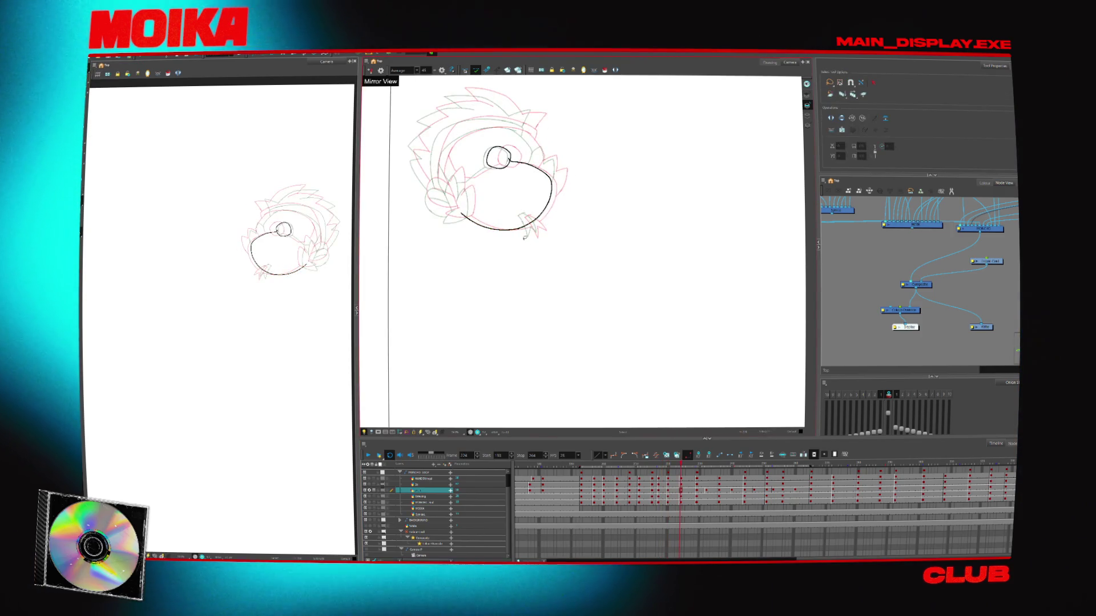
key("comma")
key("comma")
key("comma")
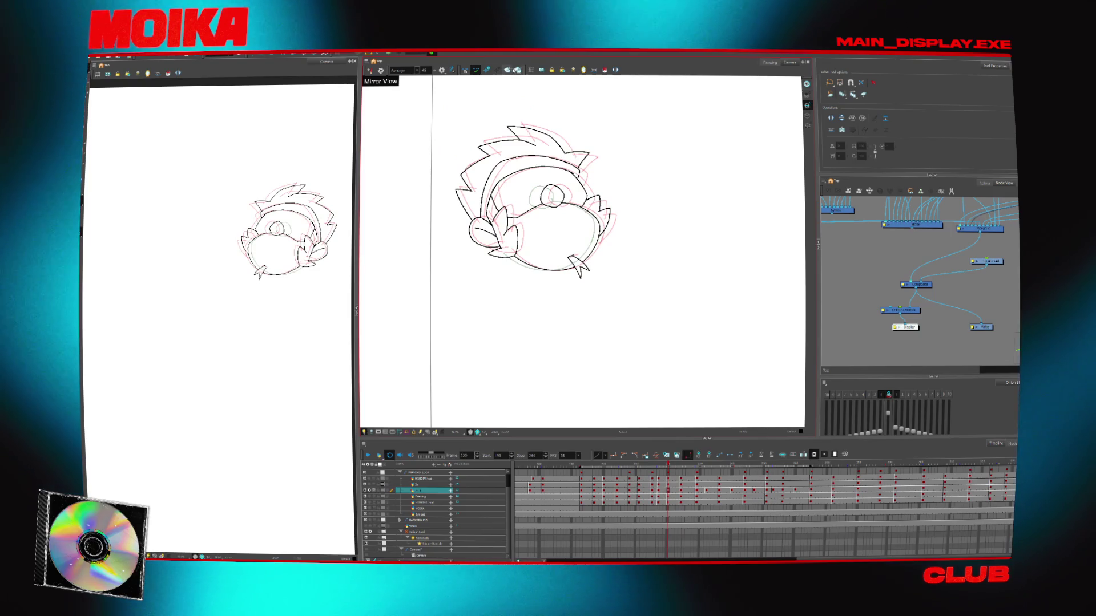
key("period")
key("period")
key("period")
key("2")
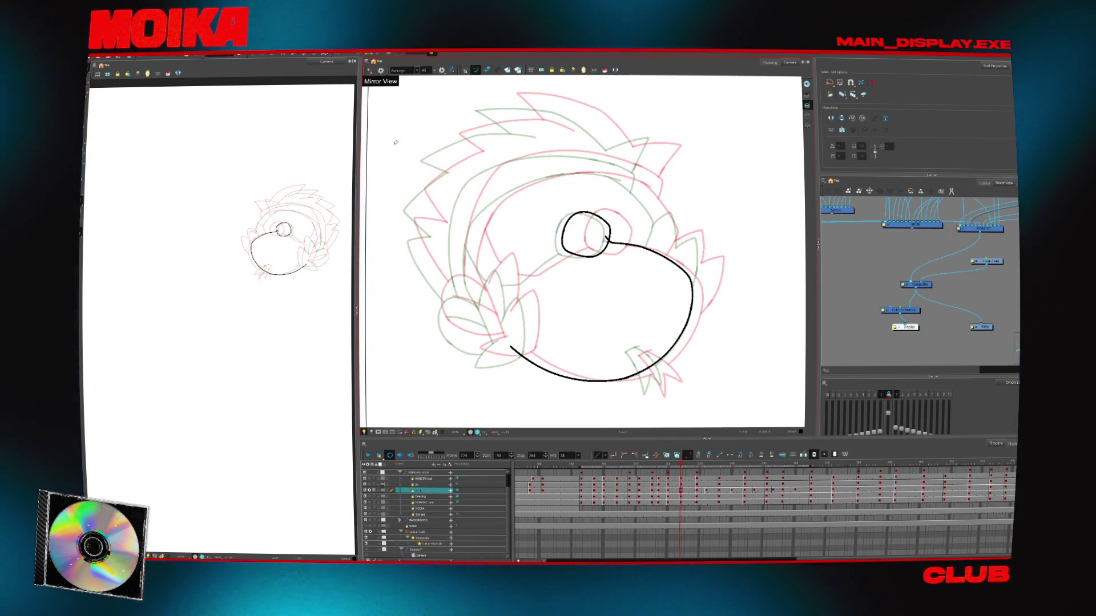